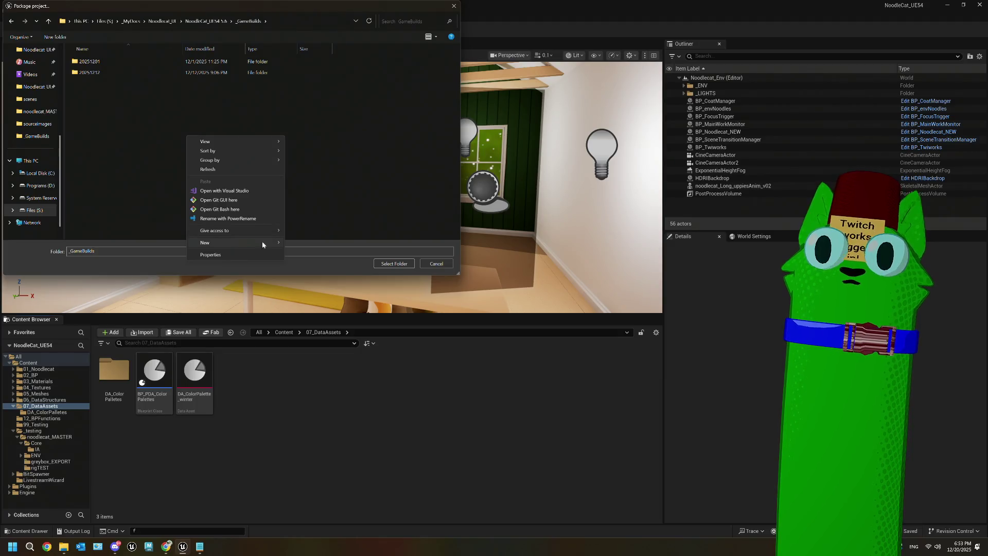
- Create a 20251220 folder in _GameBuilds and package the project into it
left_click(304, 243)
type("20251220")
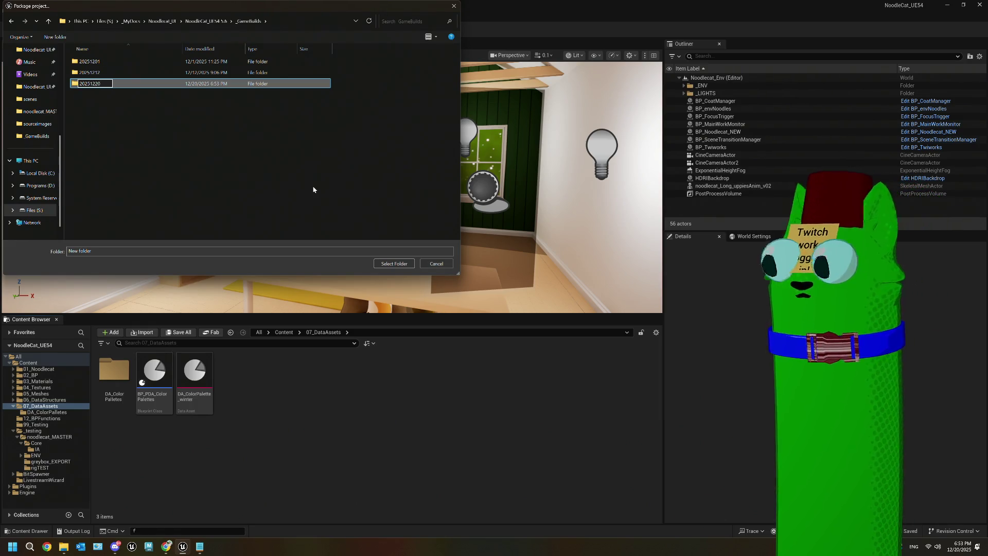
key("Return")
double_click(103, 83)
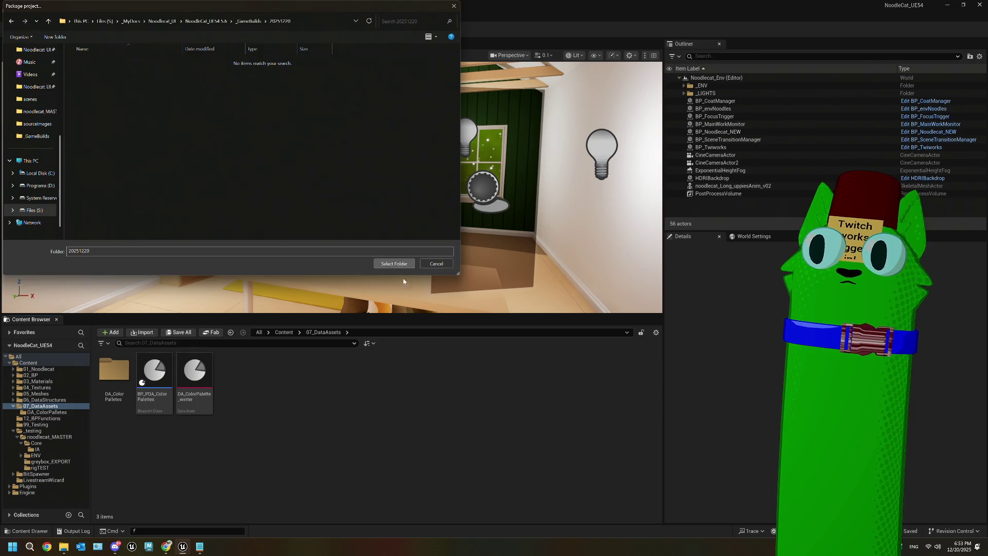
left_click(394, 263)
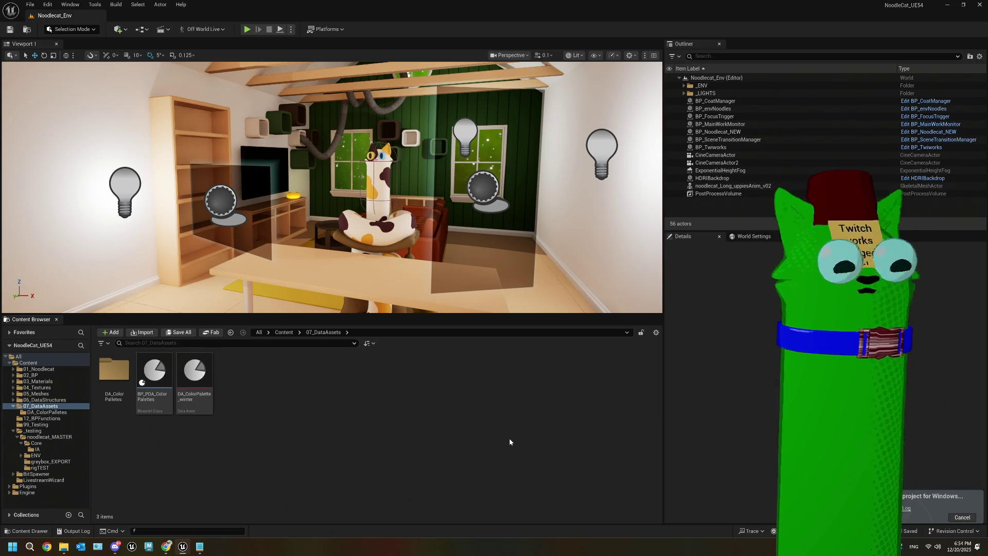
left_click(198, 548)
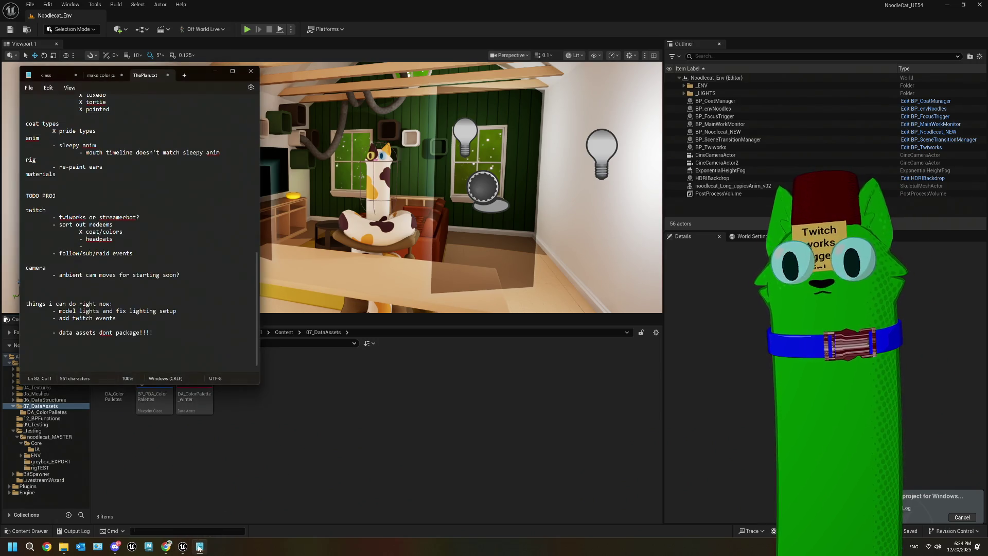
left_click_drag(153, 332, 114, 332)
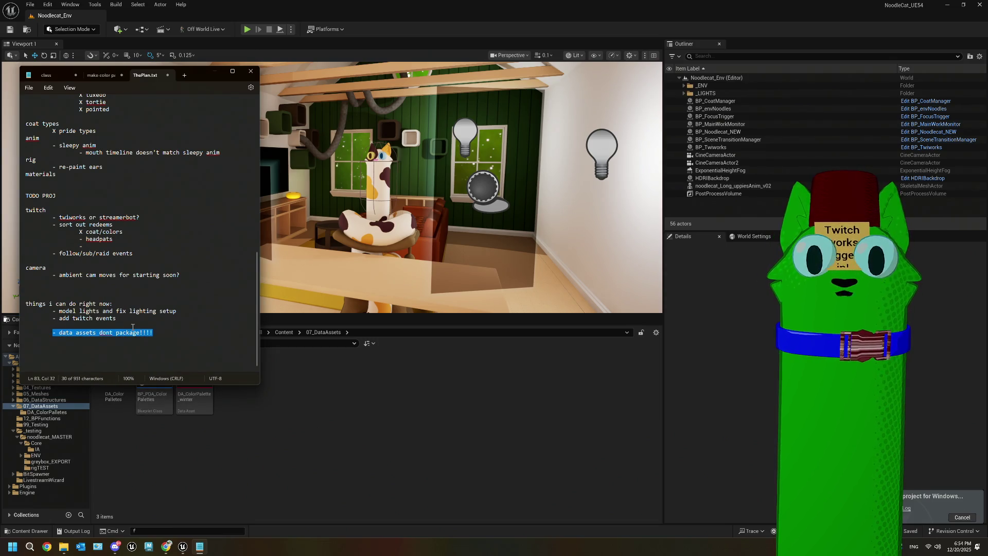
left_click_drag(177, 311, 88, 311)
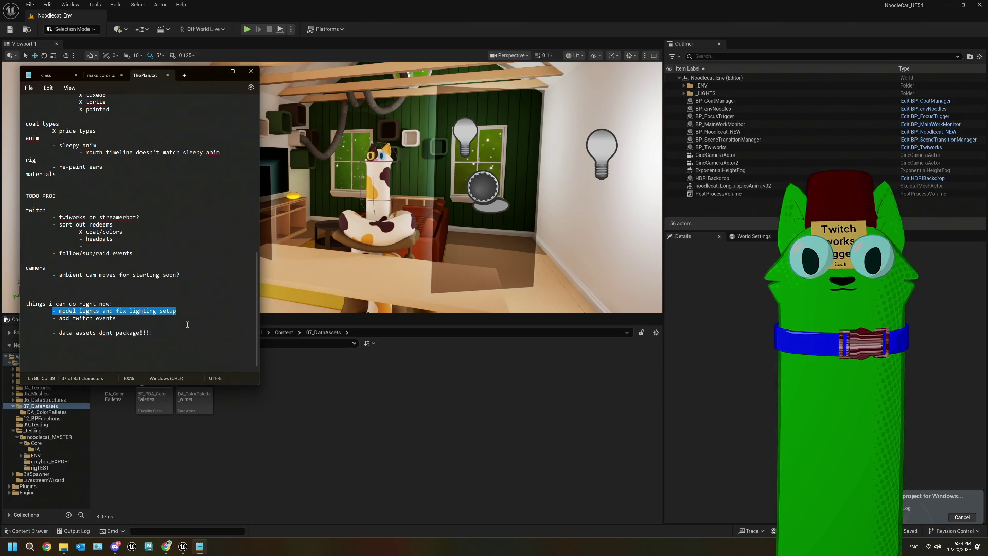
left_click(130, 320)
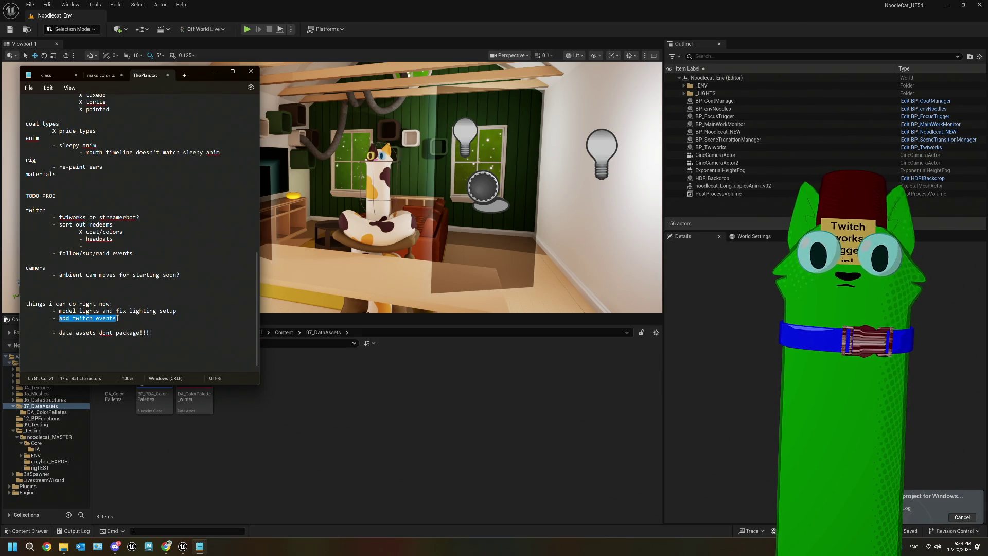
scroll(117, 318, "up", 4)
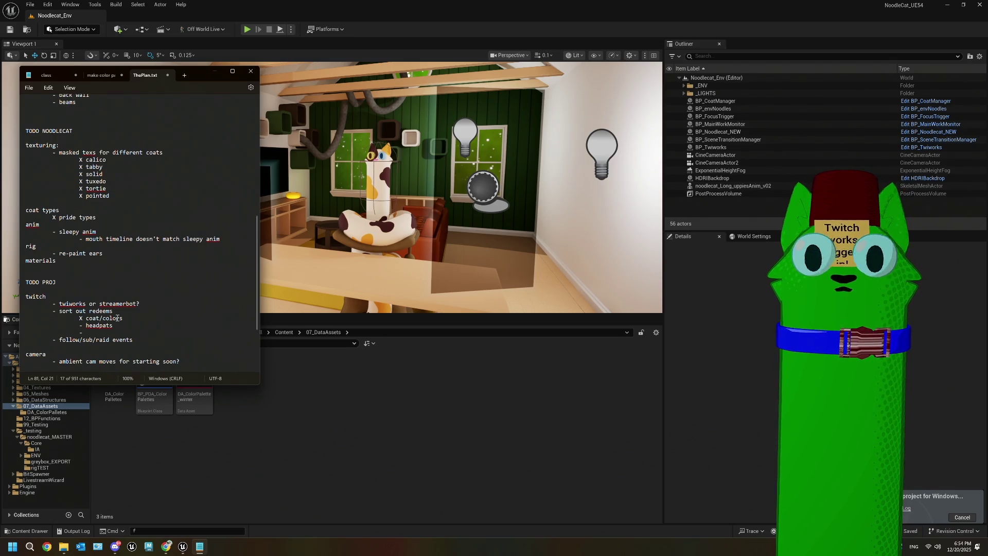
scroll(118, 318, "up", 12)
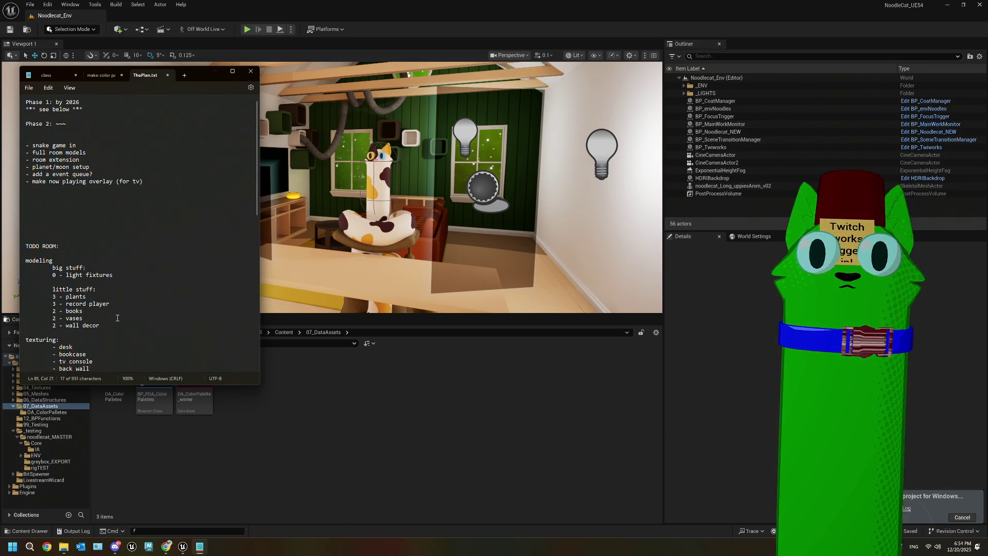
scroll(117, 318, "down", 16)
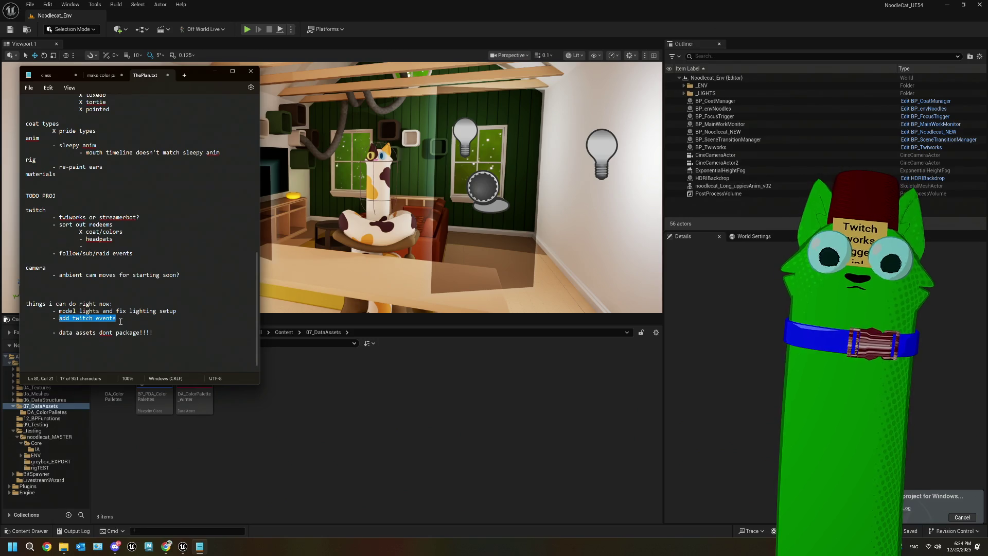
left_click(341, 411)
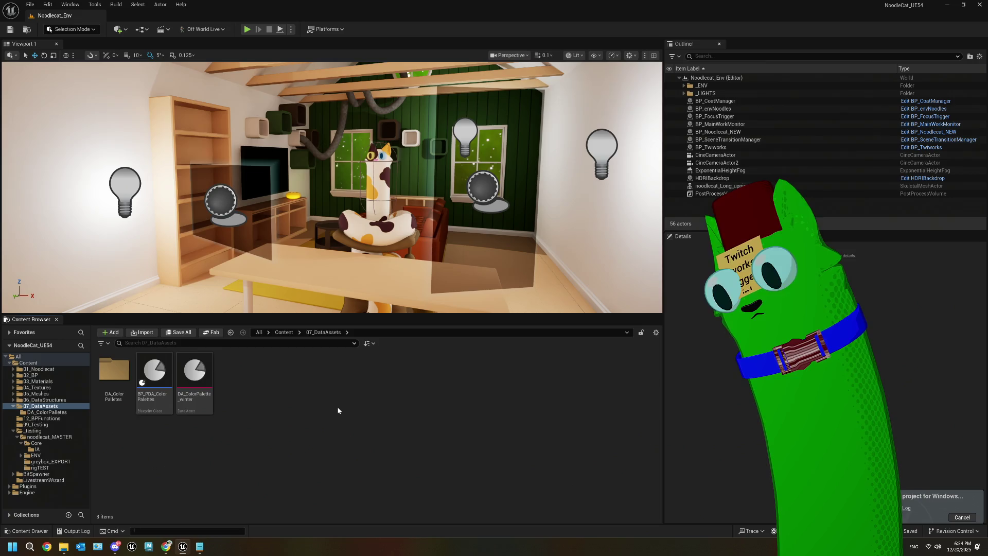
mouse_move(325, 255)
left_mouse_down()
mouse_move(174, 217)
mouse_move(183, 176)
left_mouse_up()
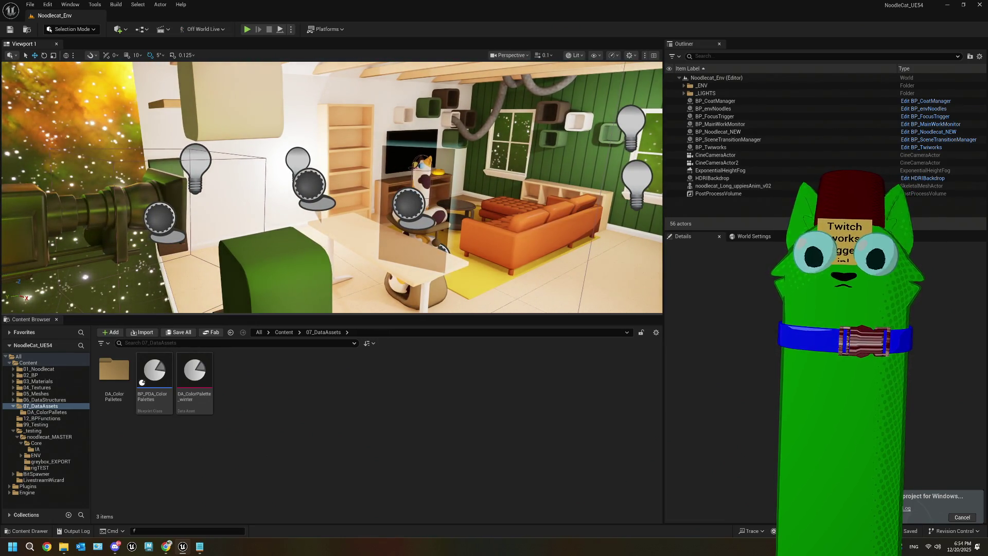
left_click_drag(183, 176, 177, 173)
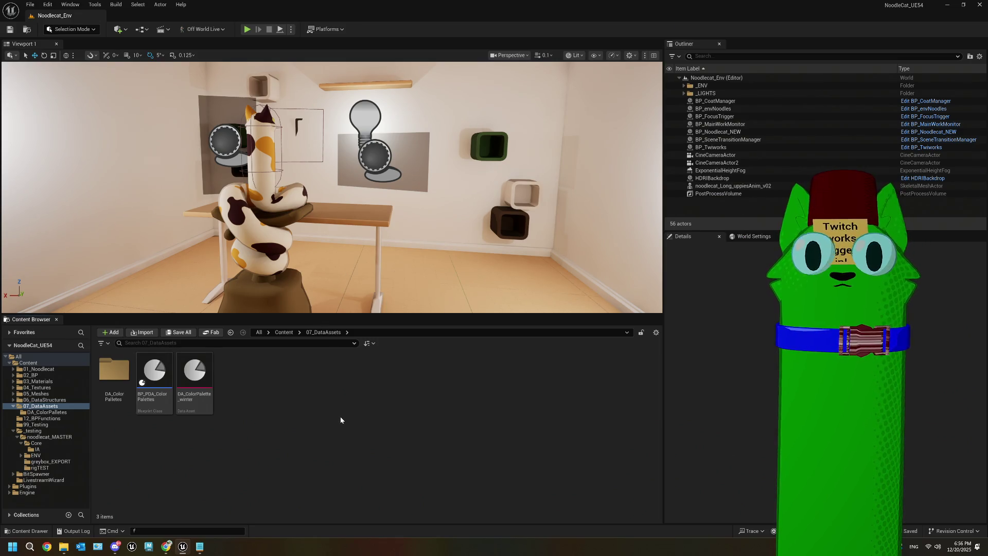
left_click_drag(339, 206, 258, 216)
mouse_move(372, 255)
left_mouse_down()
mouse_move(268, 254)
mouse_move(371, 254)
left_mouse_up()
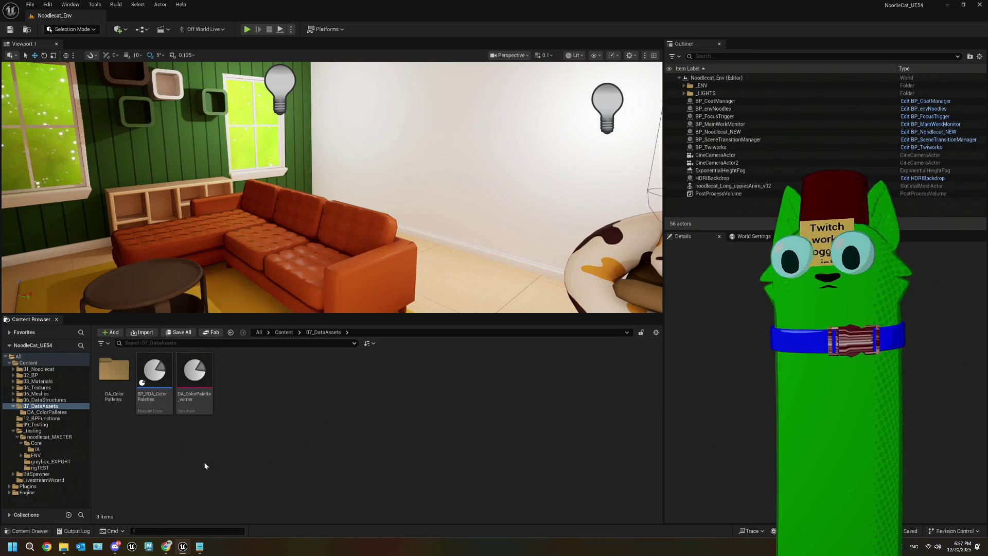
left_click(168, 549)
scroll(322, 391, "down", 4)
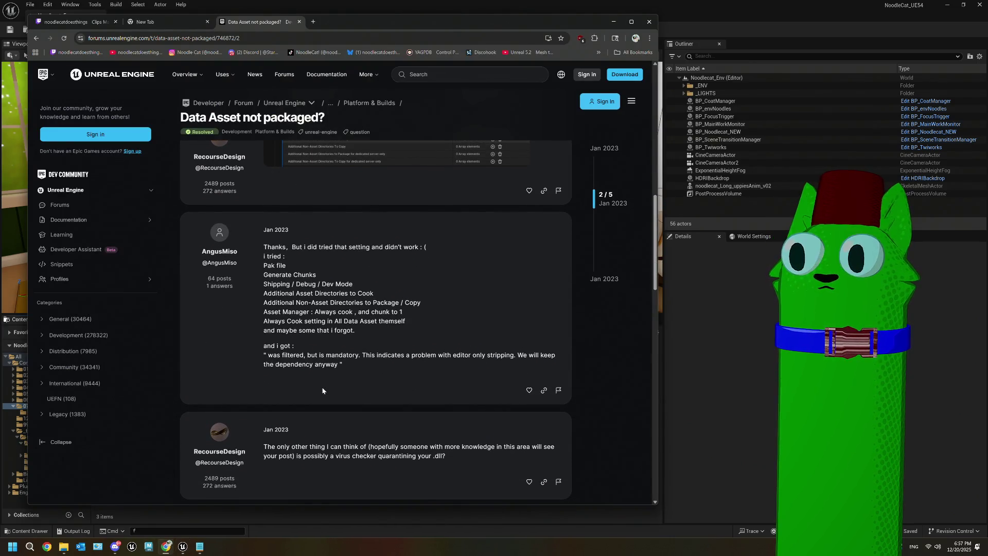
scroll(322, 390, "down", 5)
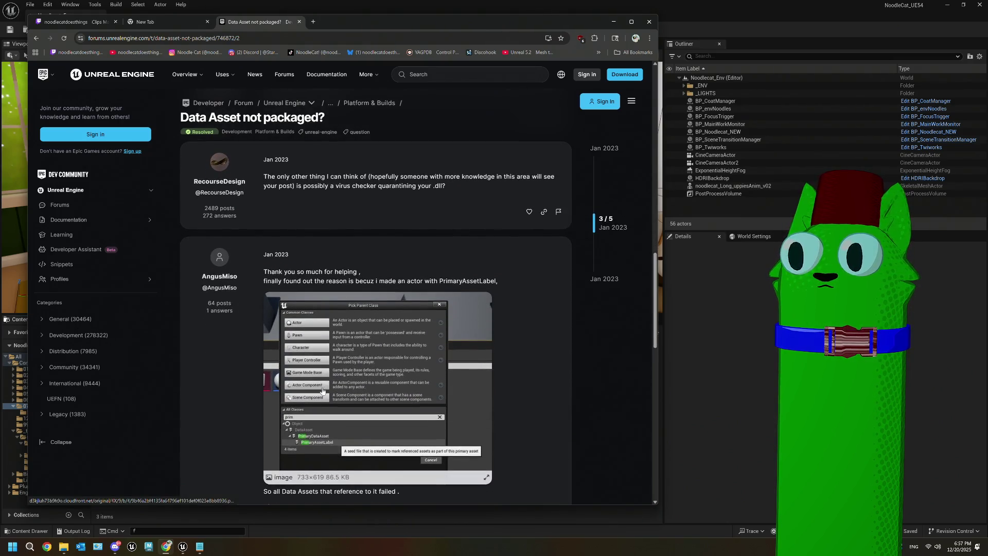
scroll(322, 391, "down", 1)
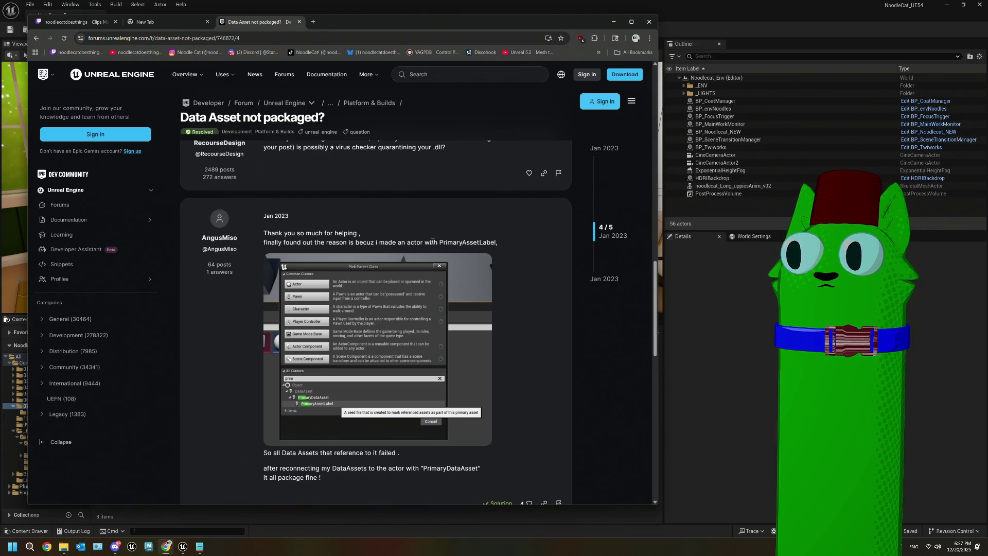
scroll(332, 397, "down", 2)
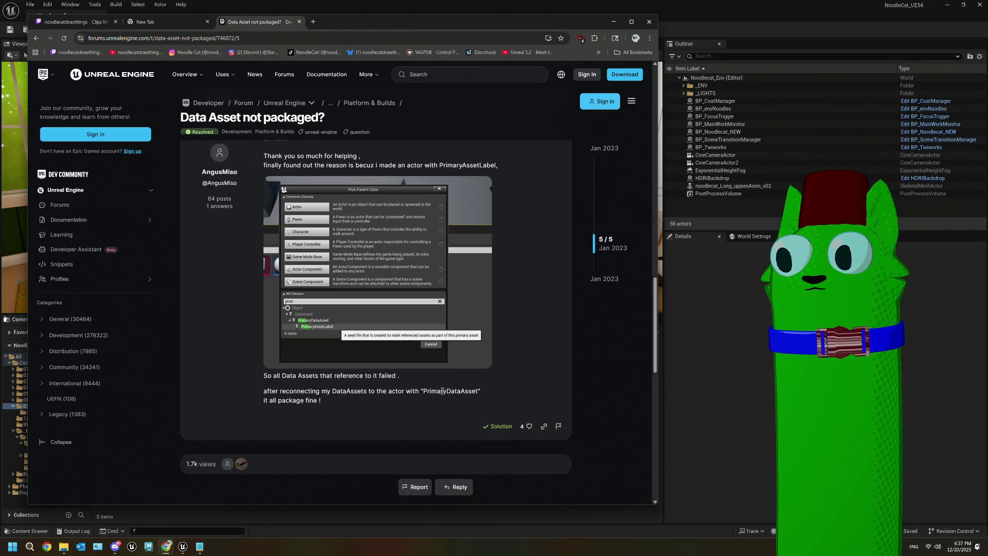
left_click(733, 343)
left_click(152, 374)
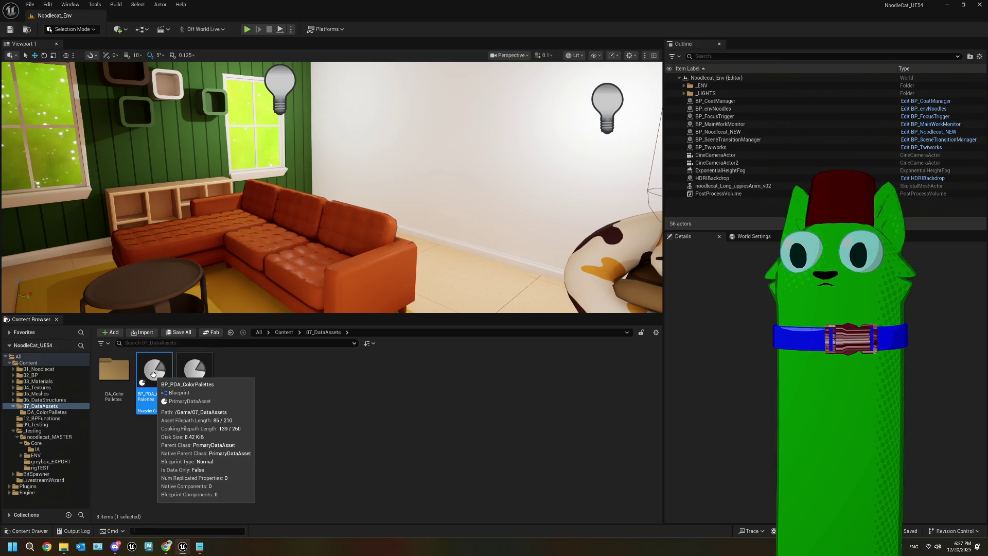
- Return to the editor and browse into DA_ColorPalletes, then back to 07_DataAssets
left_click(165, 547)
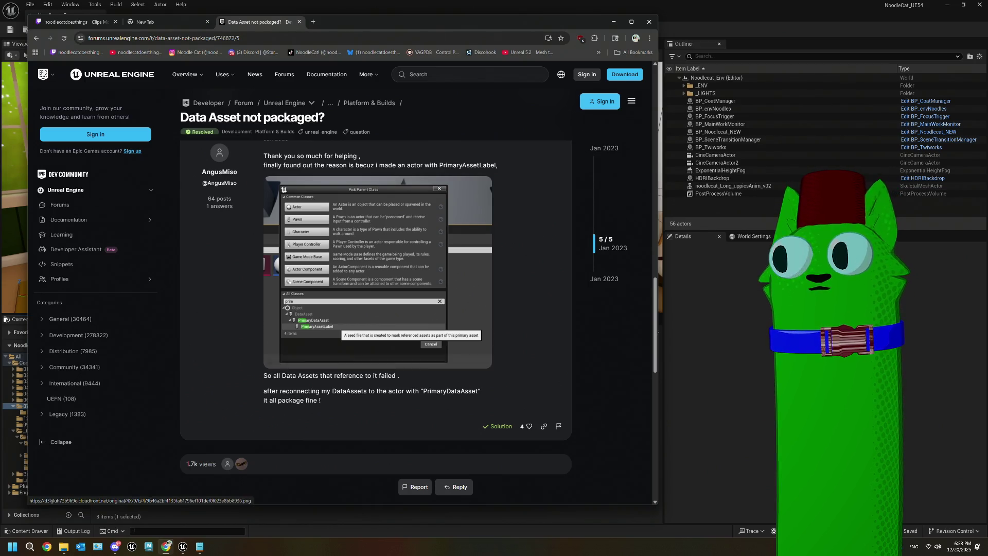
left_click(165, 547)
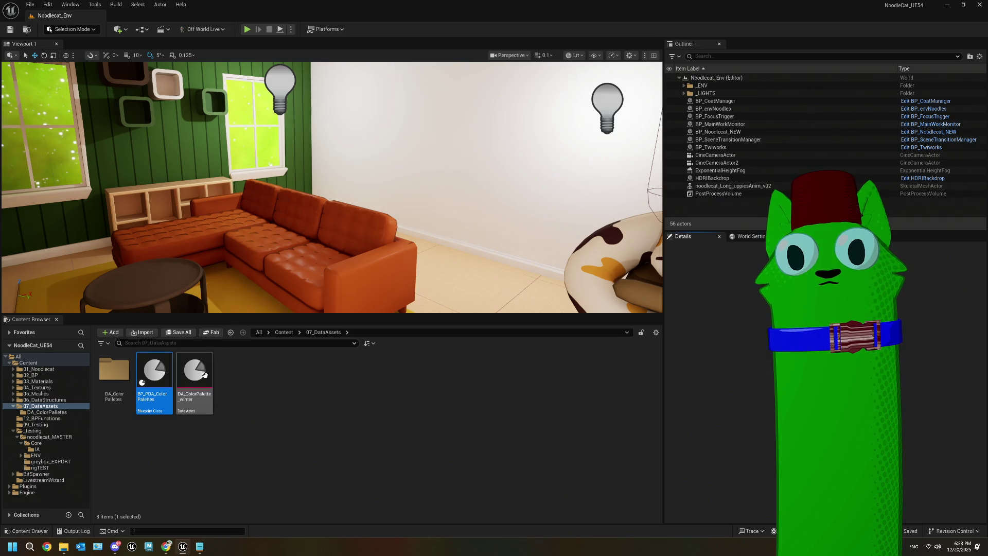
double_click(128, 386)
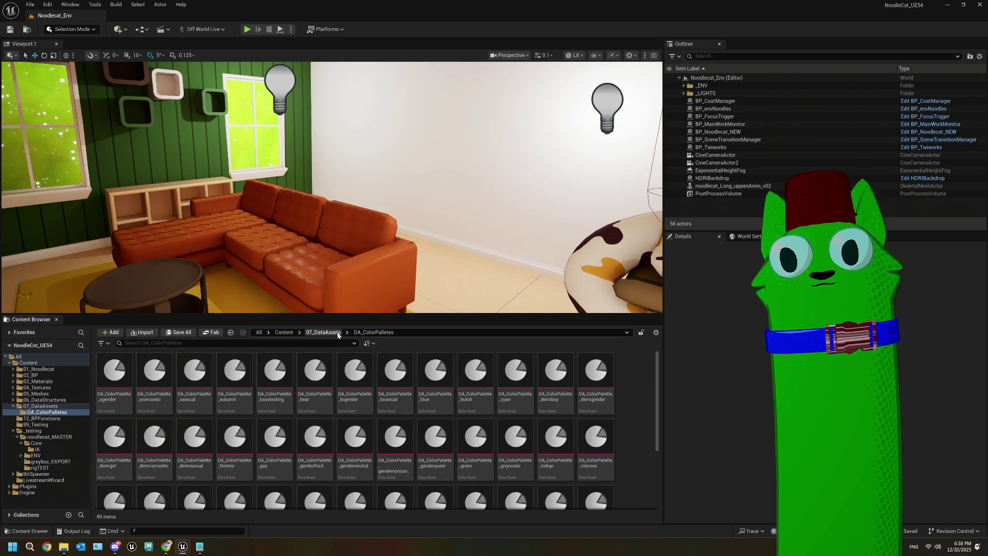
left_click(325, 333)
- Inspect BP_PDA_ColorPalettes' parent class and actions, then bring up the new-asset menu
left_click(154, 396)
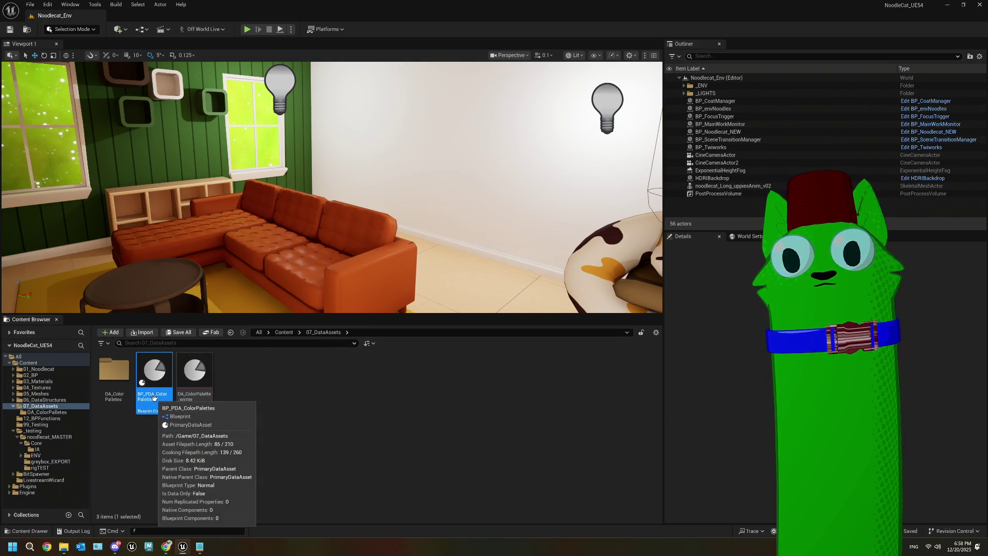
right_click(154, 398)
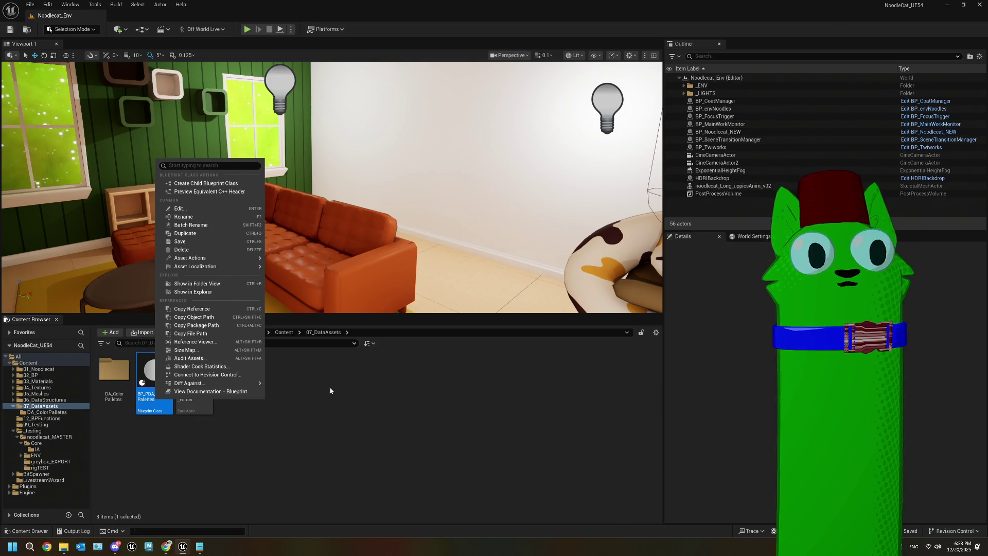
mouse_move(228, 385)
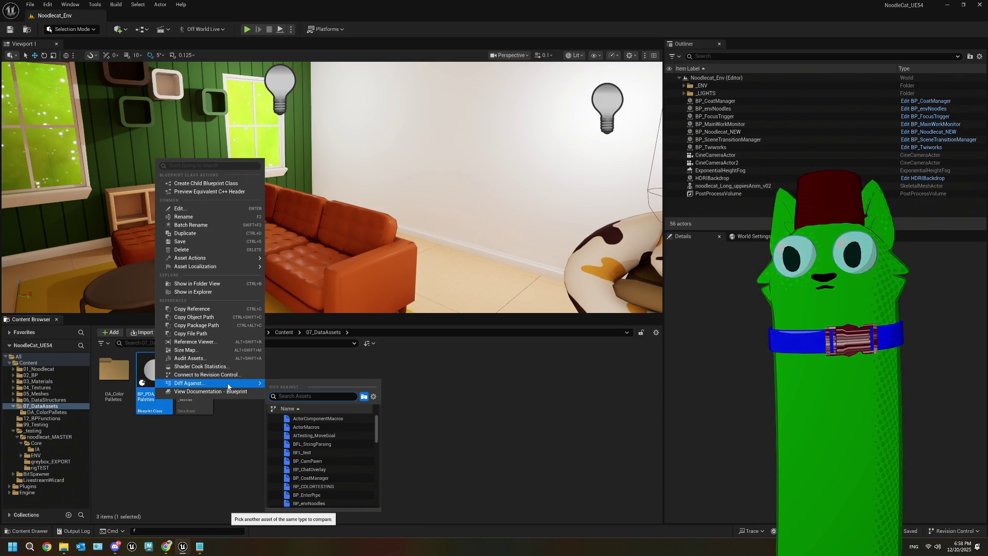
mouse_move(242, 262)
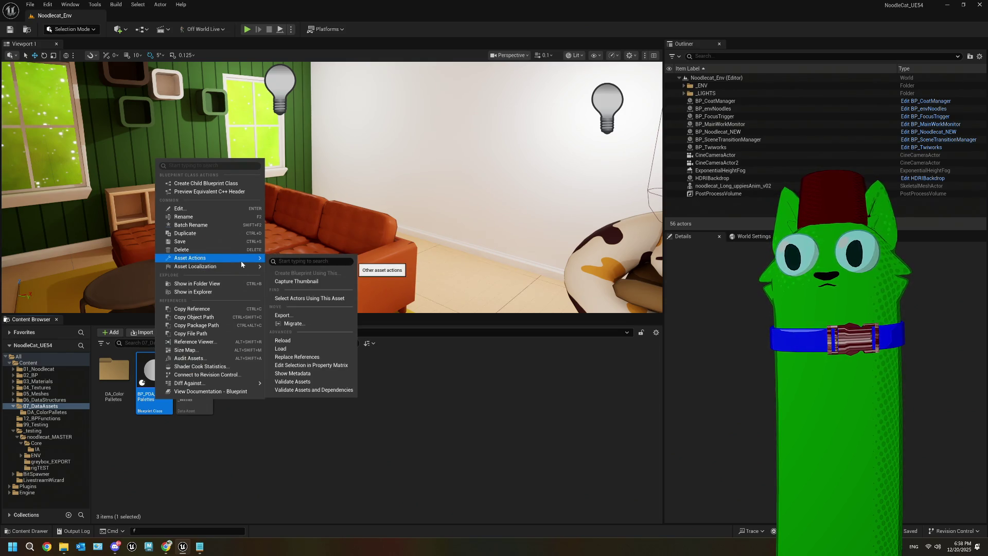
right_click(251, 434)
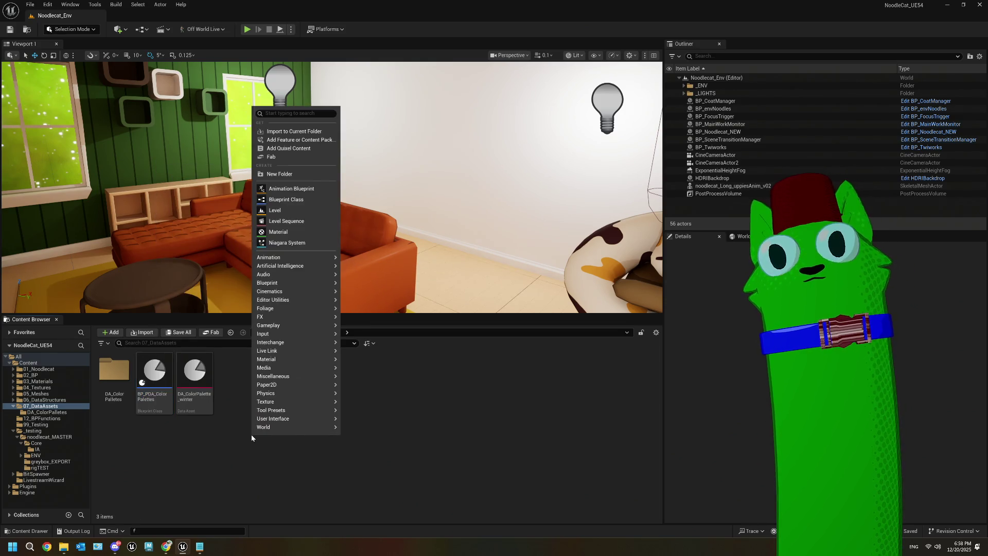
- Search the Blueprint parent-class list for 'label', check PrimaryAssetLabel, then cancel
left_click(286, 199)
left_click(435, 323)
left_click_drag(518, 192, 277, 165)
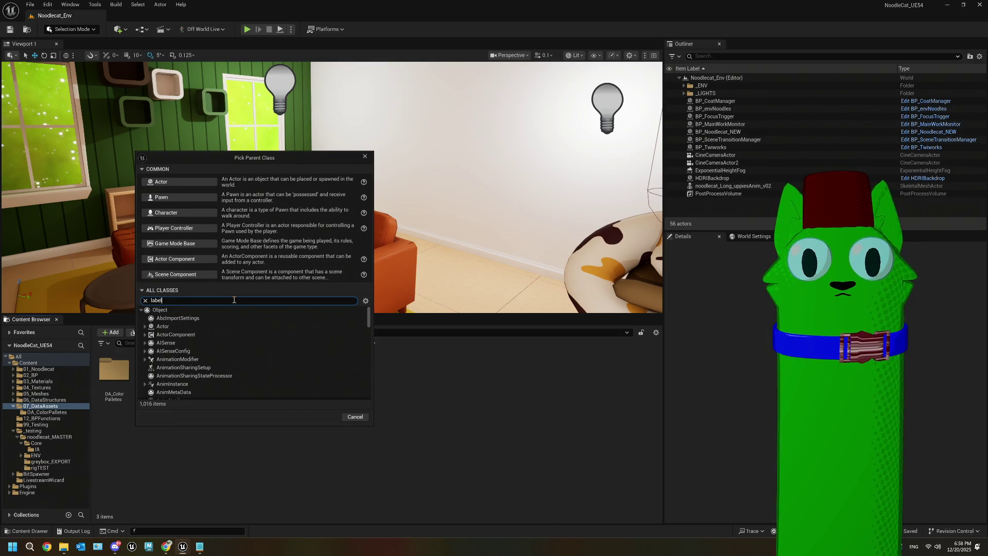
type("label")
mouse_move(218, 339)
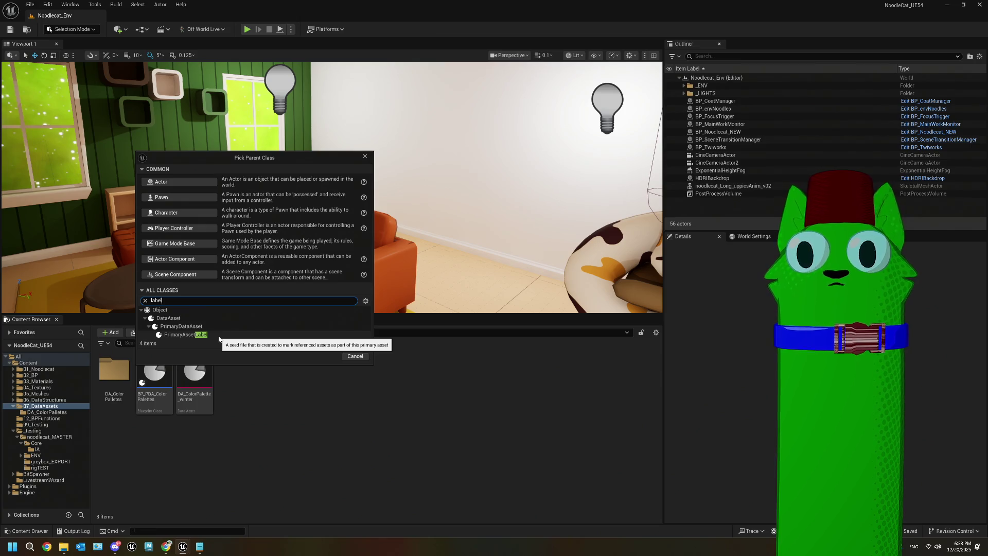
left_click(270, 385)
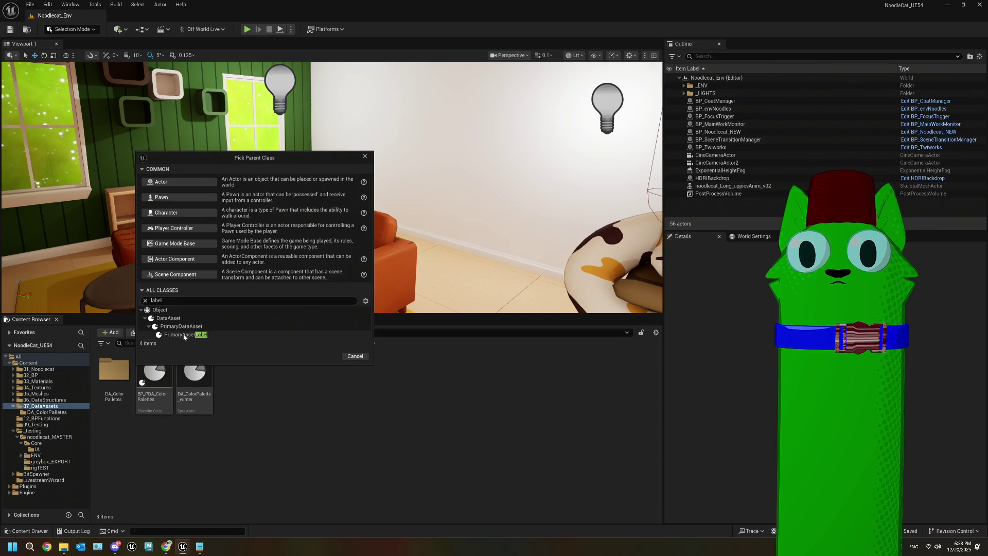
left_click(356, 356)
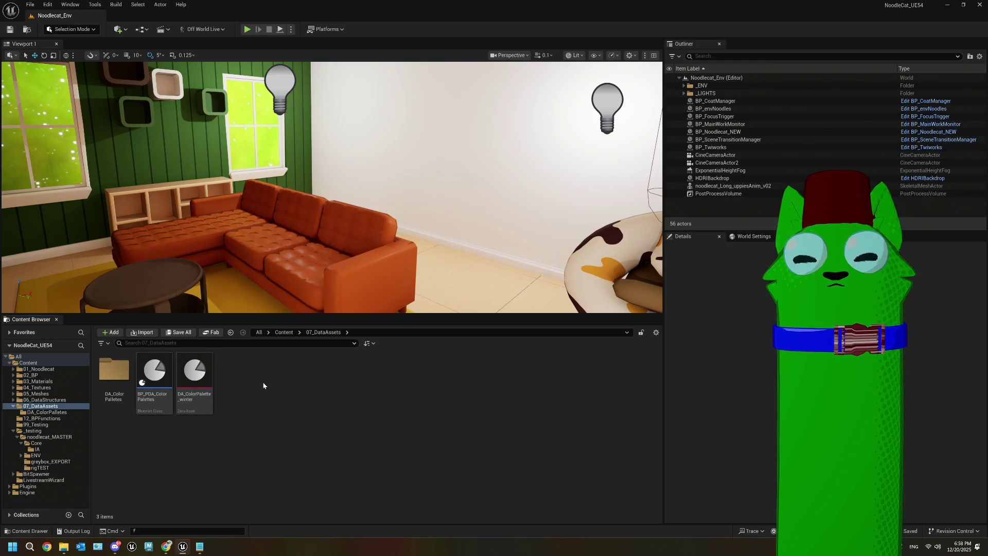
- Back in the Google results, open the 'UE5 primary assets set for separate pak files' thread
left_click(166, 546)
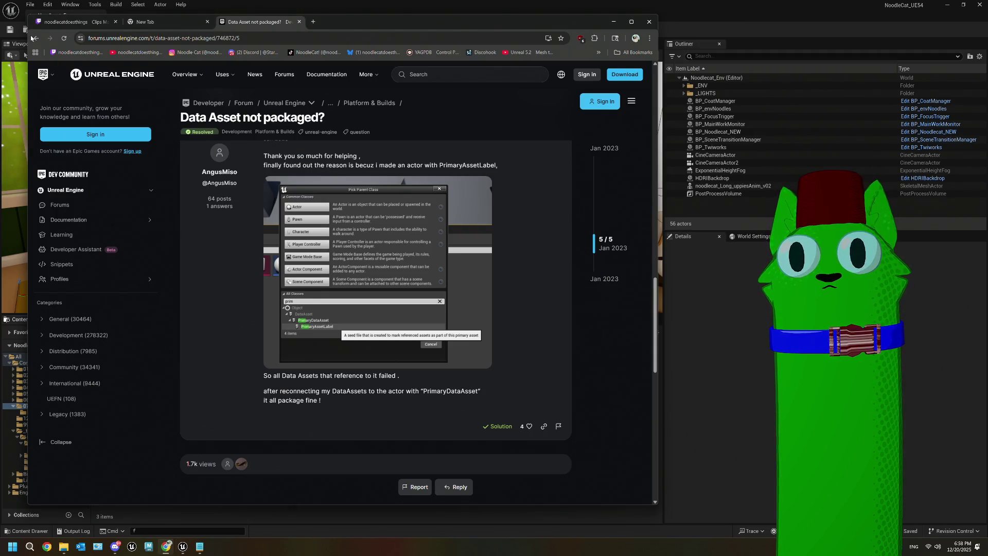
left_click(33, 38)
scroll(314, 221, "down", 5)
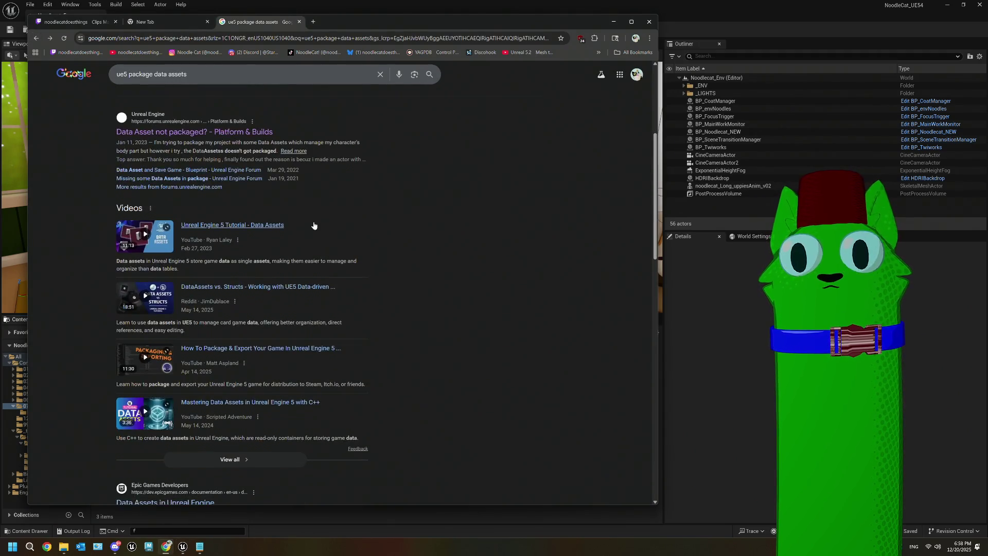
scroll(314, 225, "down", 4)
scroll(314, 225, "up", 4)
scroll(315, 224, "down", 4)
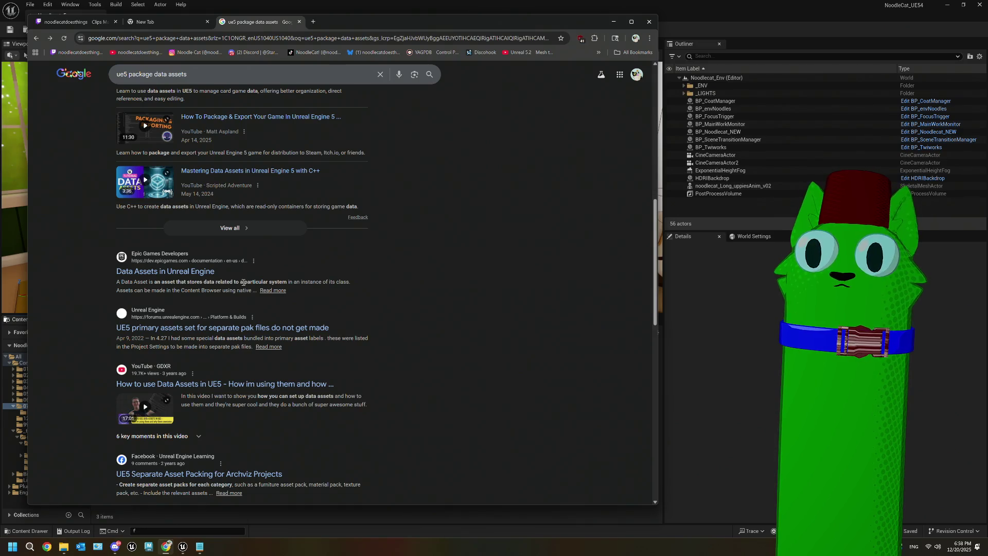
scroll(243, 282, "down", 1)
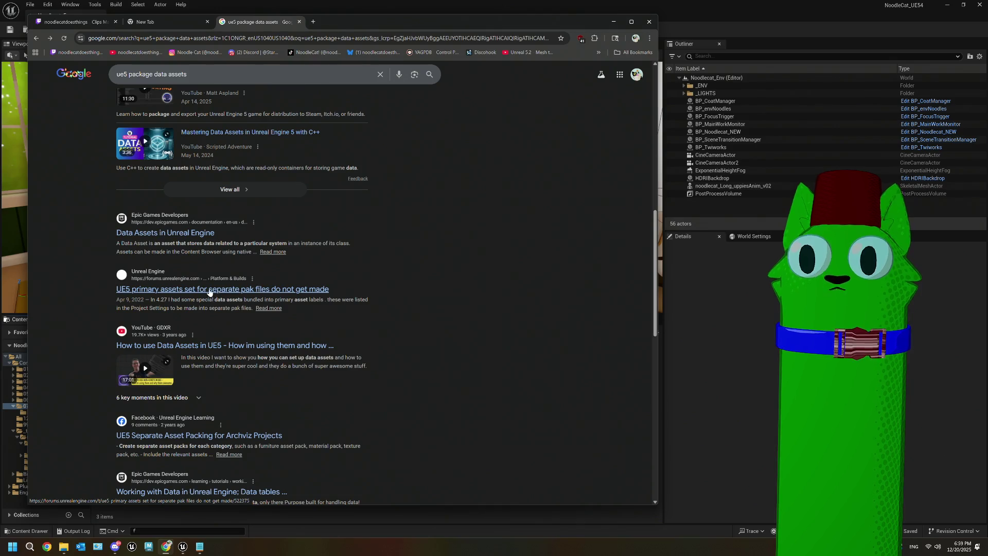
scroll(209, 293, "down", 1)
scroll(209, 288, "up", 1)
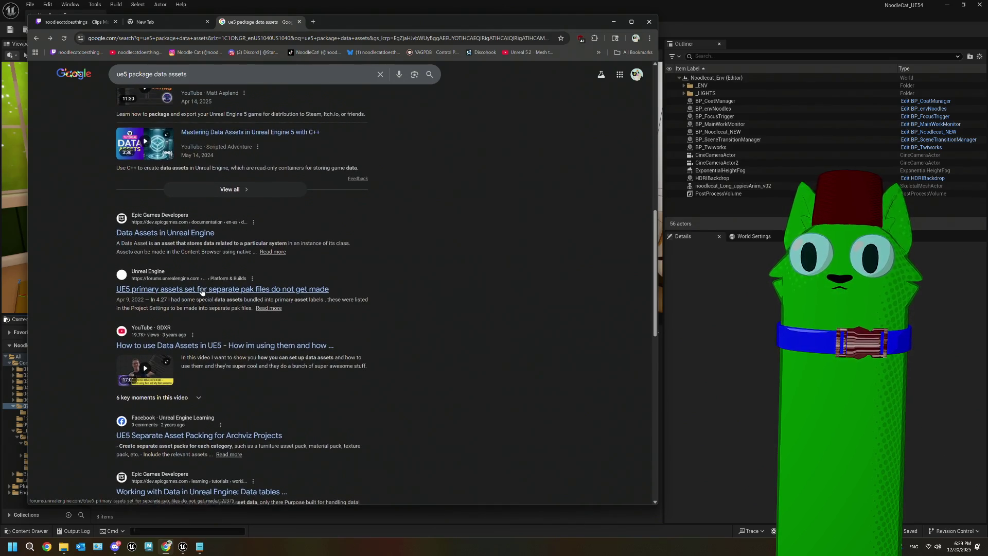
left_click(198, 289)
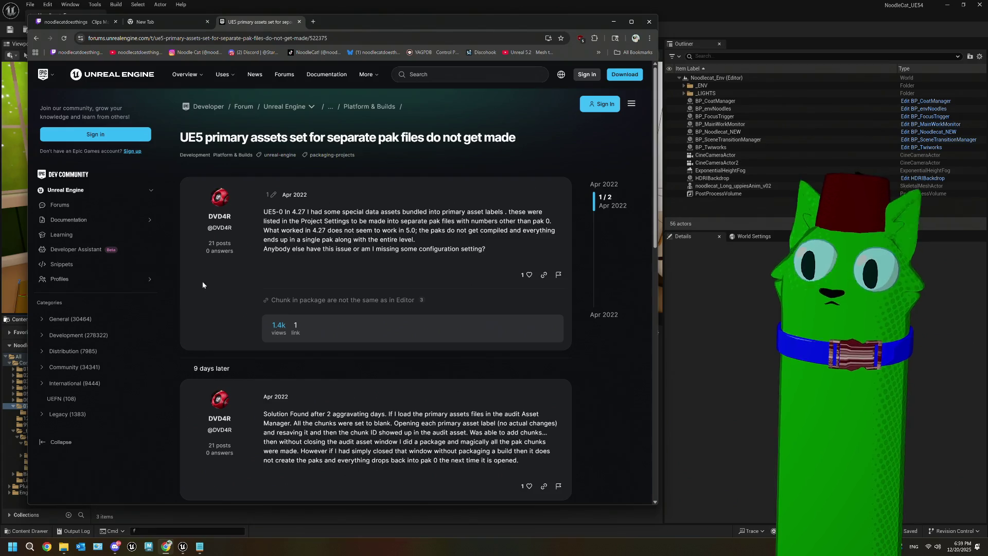
scroll(264, 285, "down", 2)
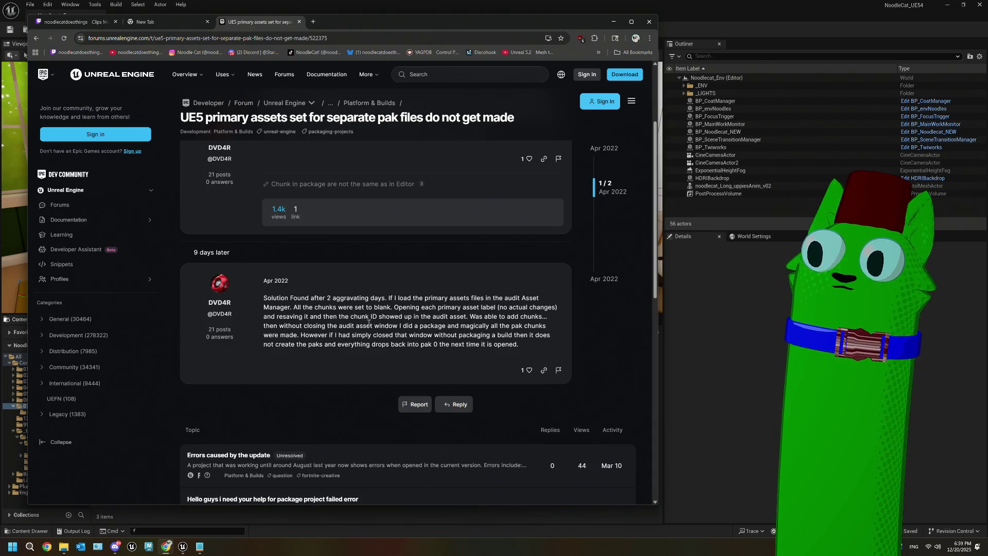
scroll(368, 325, "down", 2)
scroll(368, 326, "up", 5)
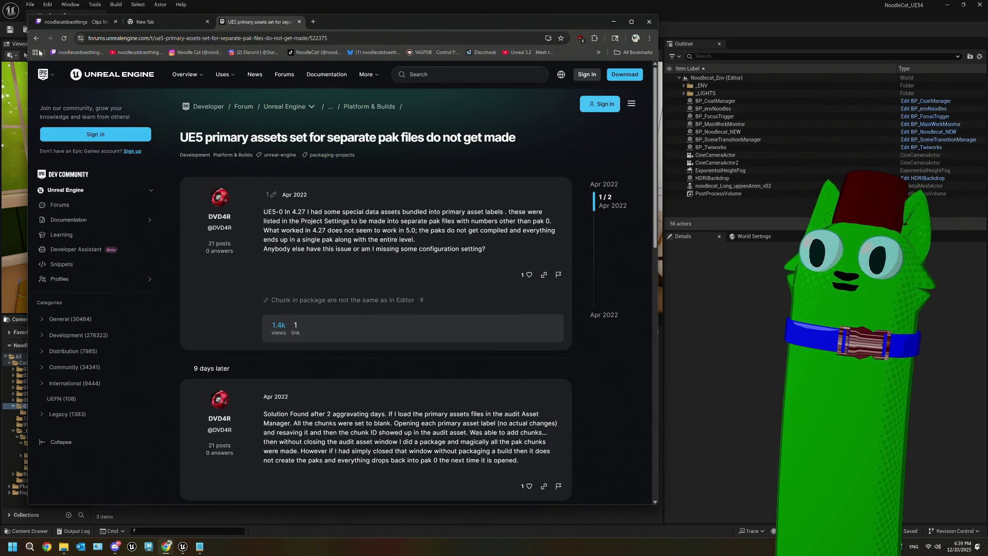
key("alt+Left")
scroll(342, 347, "down", 3)
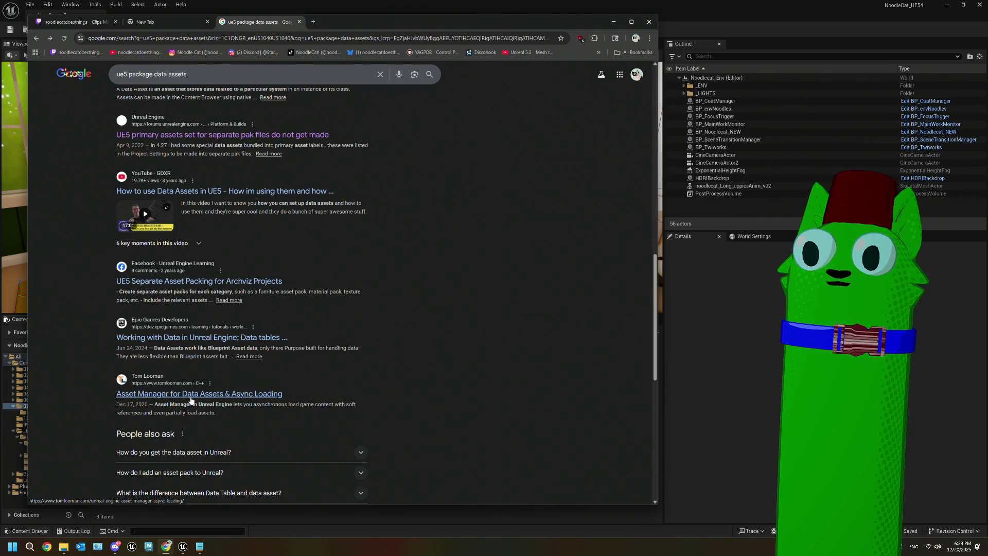
- Read the Data Assets section of 'Working with Data in Unreal Engine', then return to Google
left_click(232, 341)
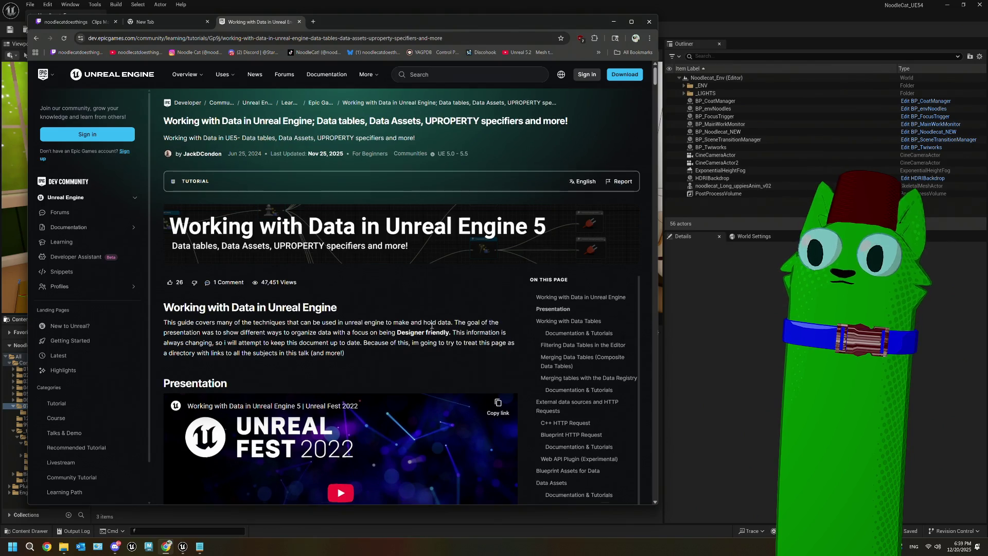
scroll(432, 327, "down", 8)
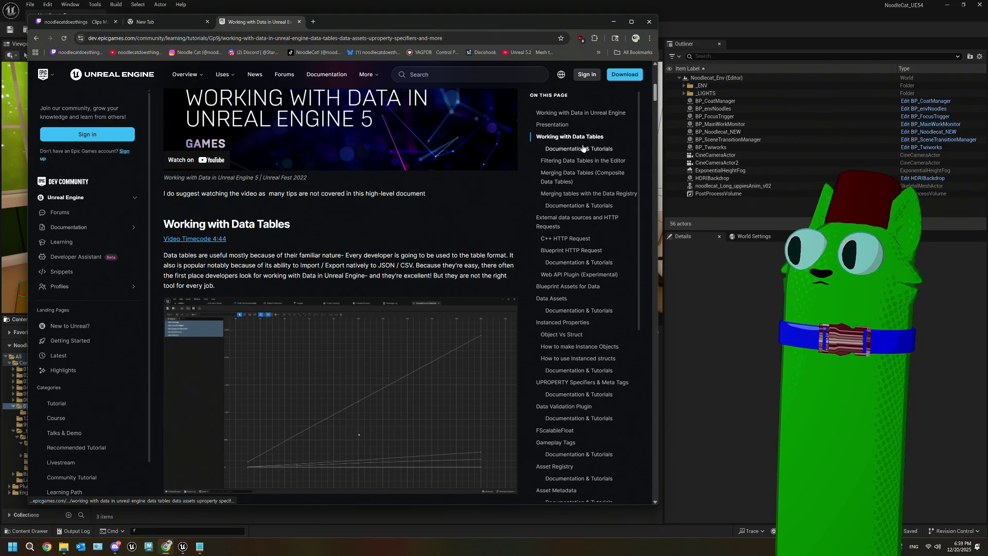
left_click(551, 298)
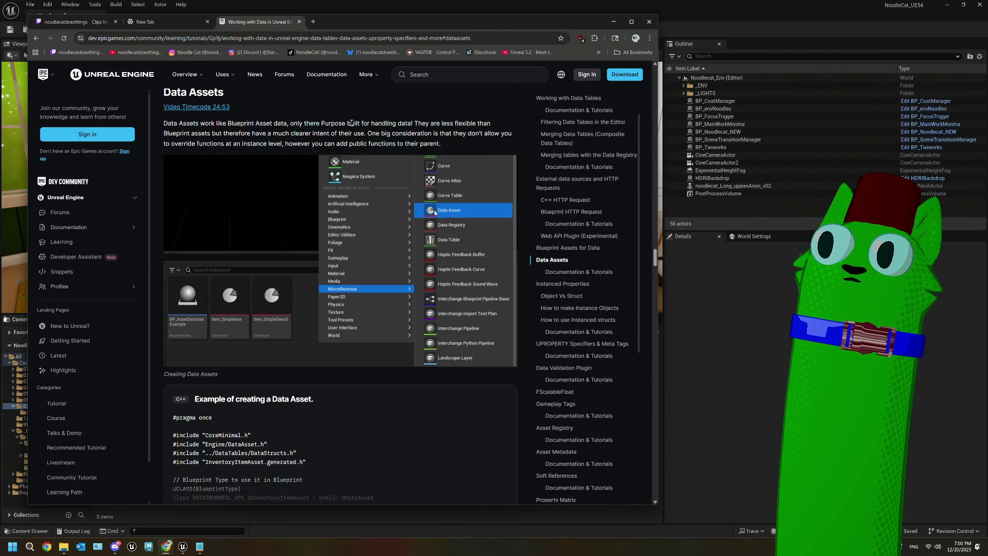
scroll(351, 123, "down", 8)
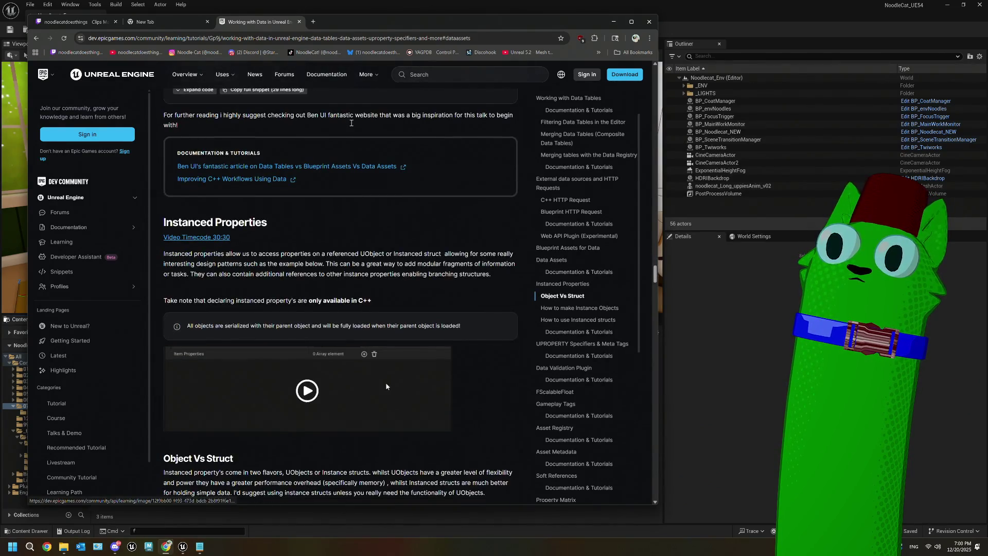
scroll(350, 126, "down", 5)
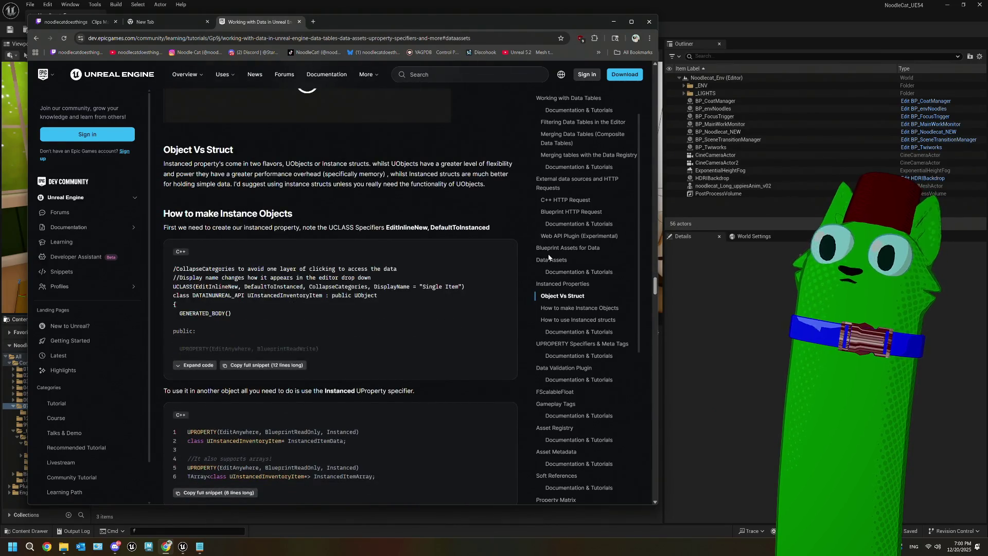
scroll(561, 267, "down", 3)
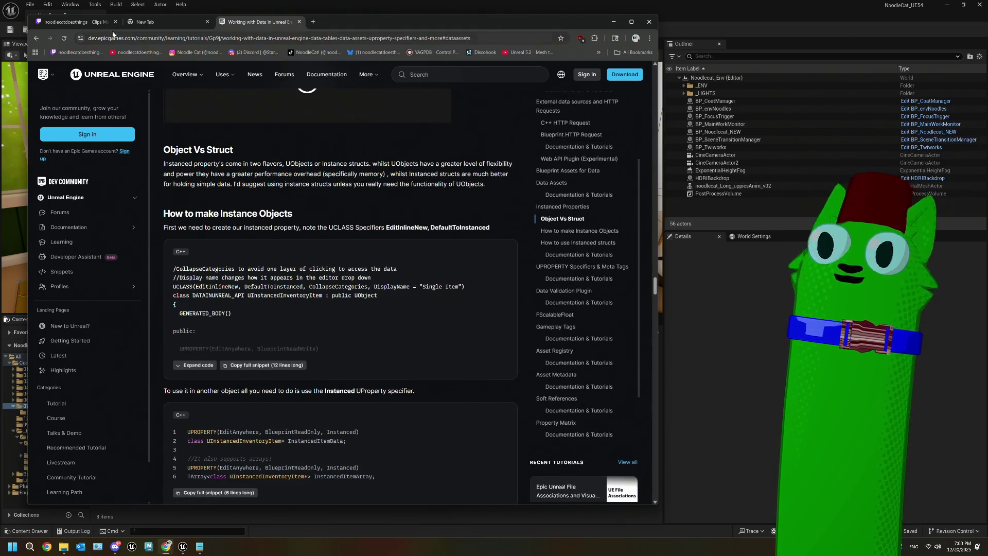
left_click(36, 38)
key("alt+Left")
key("alt+Left")
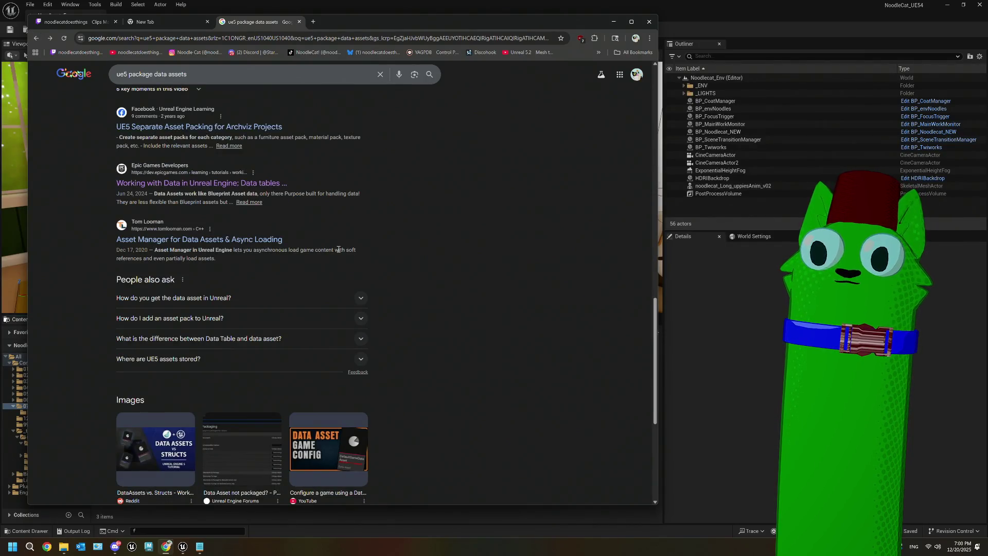
- Scroll the 'ue5 package data assets' results down to the 'Data Asset not packaged?' thread
scroll(338, 250, "down", 3)
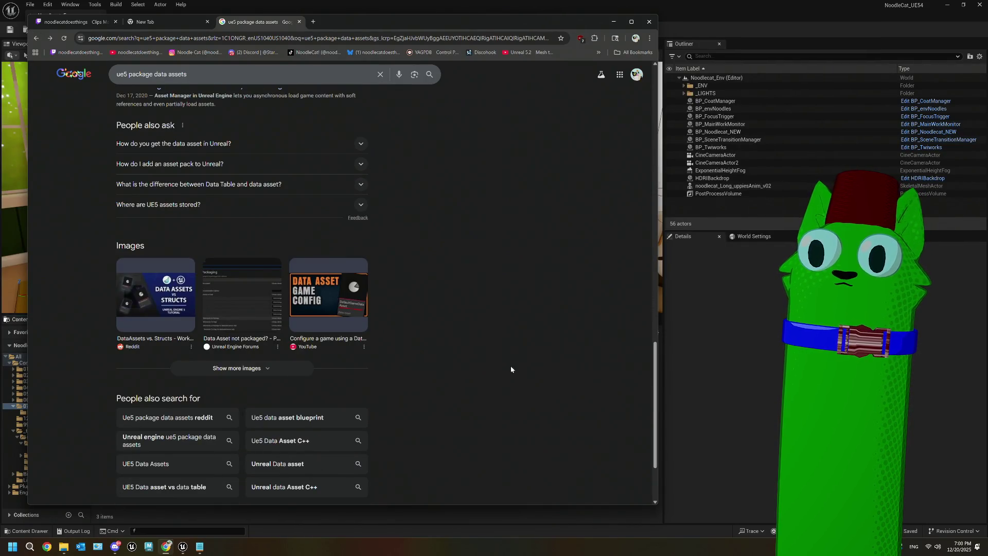
scroll(517, 199, "down", 1)
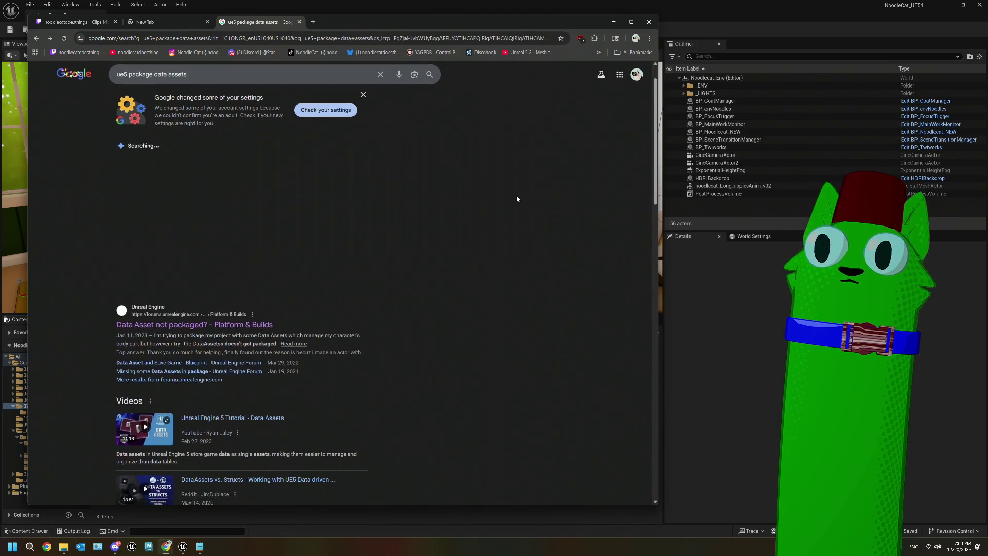
- Read the thread's PrimaryDataAsset solution in post 4/5, then switch back to the editor
left_click(267, 326)
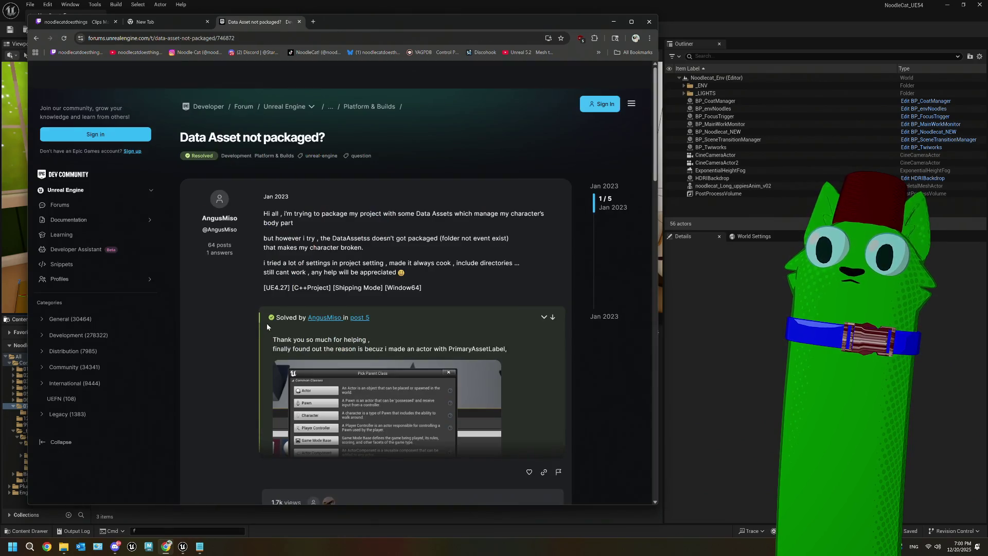
scroll(267, 328, "down", 2)
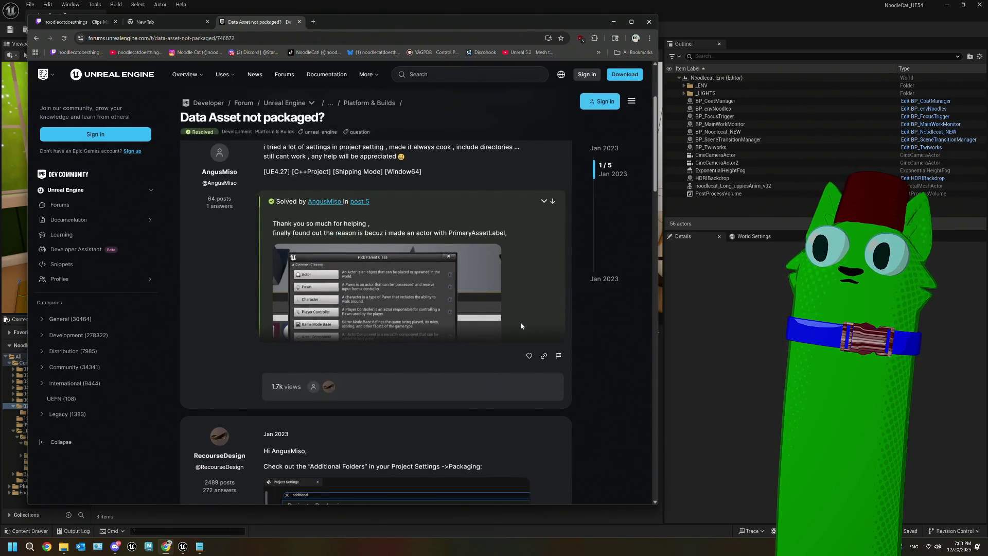
scroll(599, 362, "down", 15)
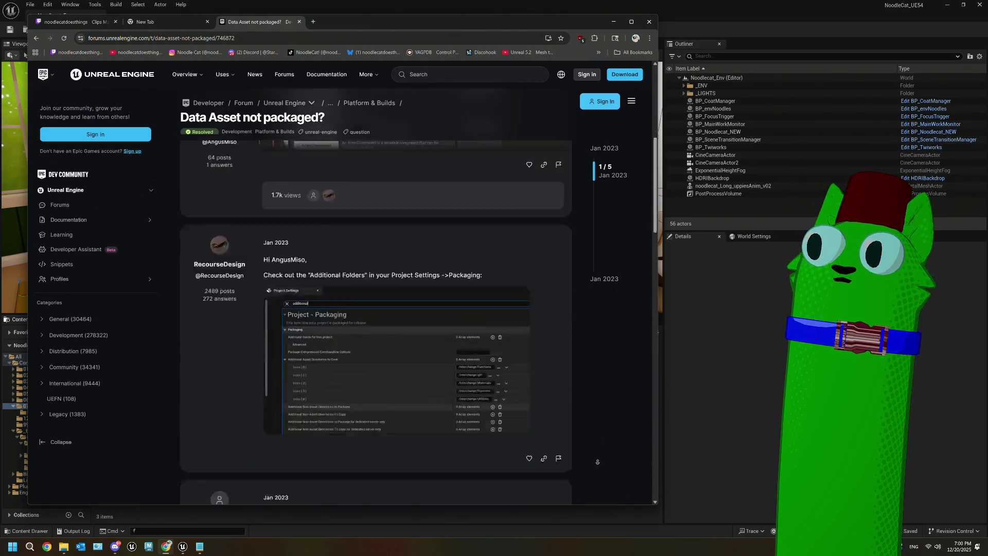
scroll(386, 378, "up", 10)
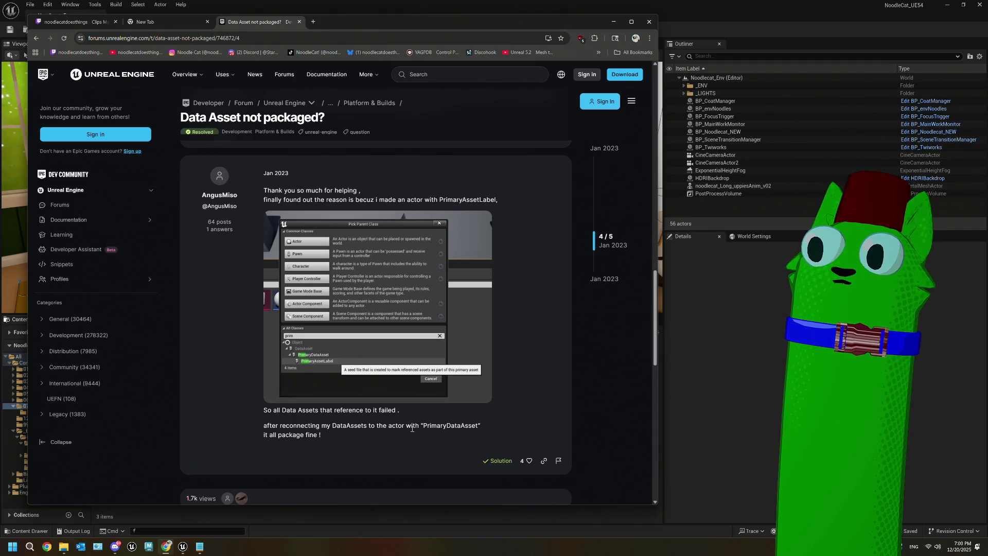
left_click(700, 388)
mouse_move(157, 375)
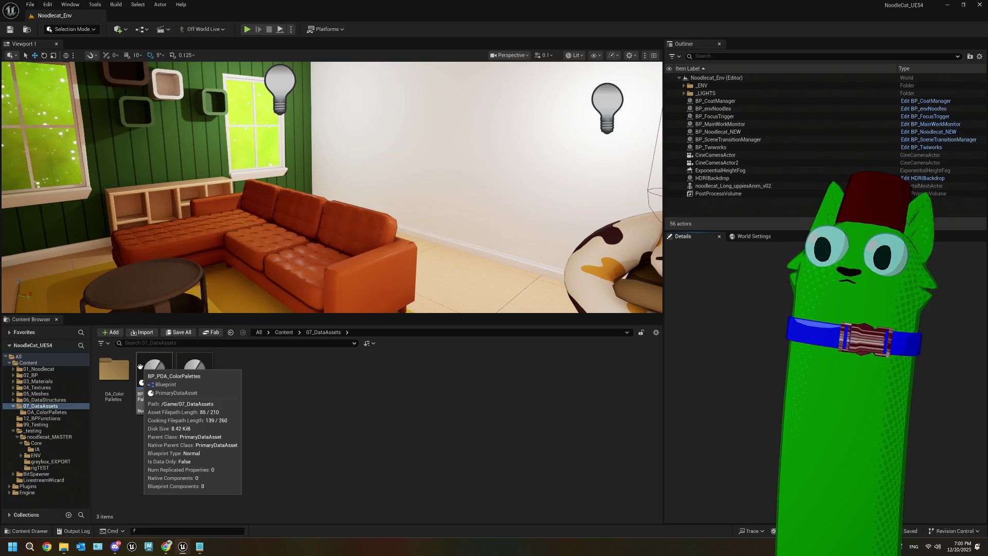
- Confirm in the Content Browser that BP_PDA_ColorPalettes' parent class is PrimaryDataAsset
mouse_move(199, 378)
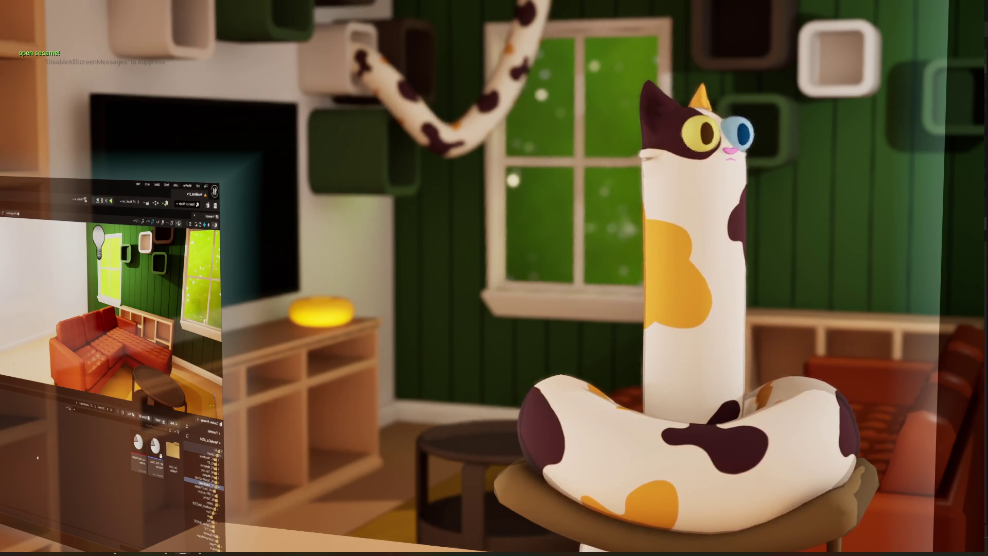
- Enter 'winter' while testing the running Noodlecat scene
type("winter")
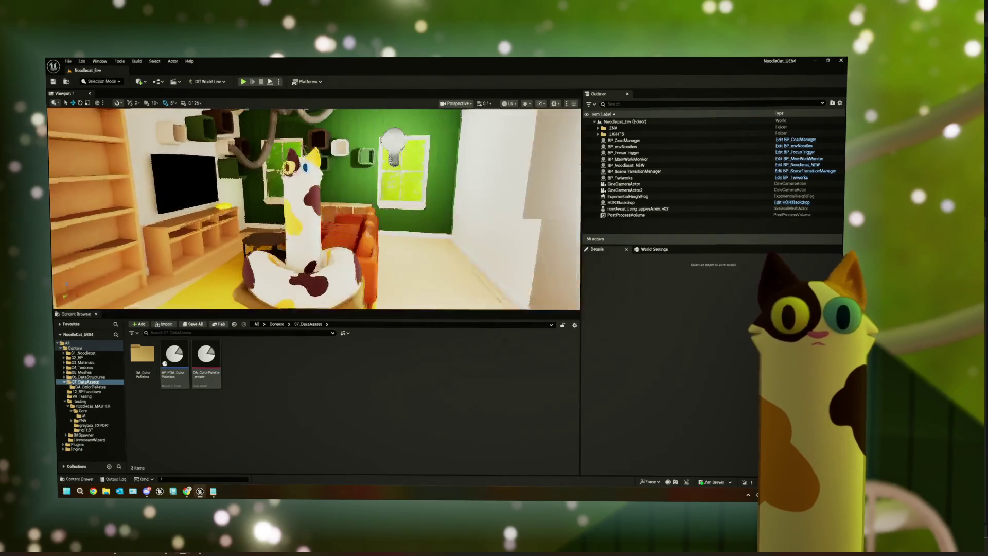
- Select BP_Noodlecat_NEW, browse to 01_Noodlecat, and frame the view on BP_CoatManager
left_click(626, 165)
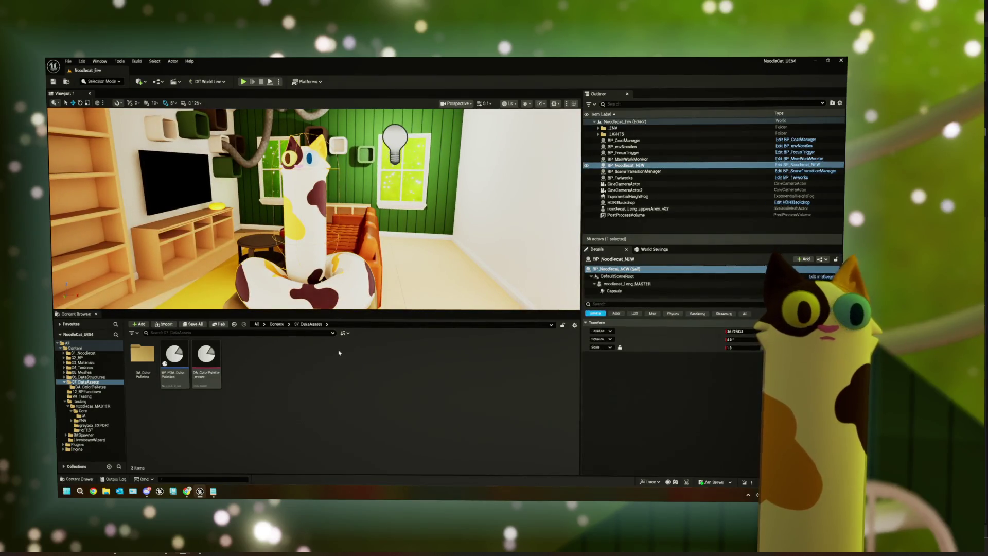
left_click(65, 382)
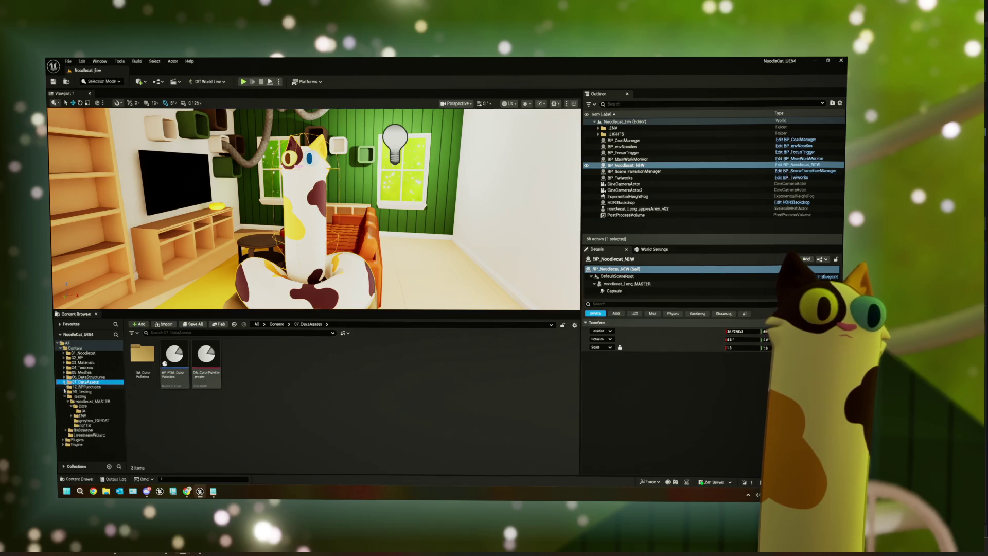
left_click(83, 353)
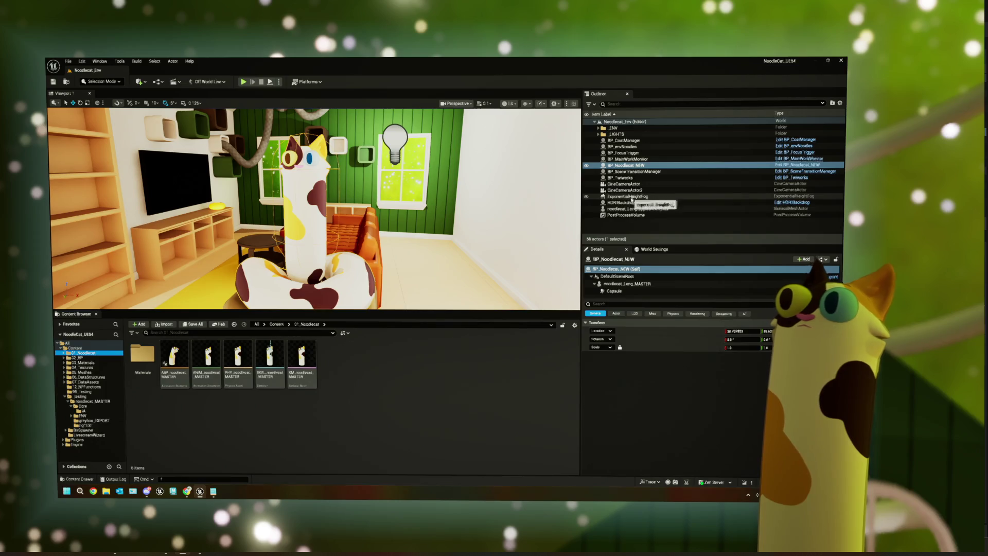
left_click(628, 140)
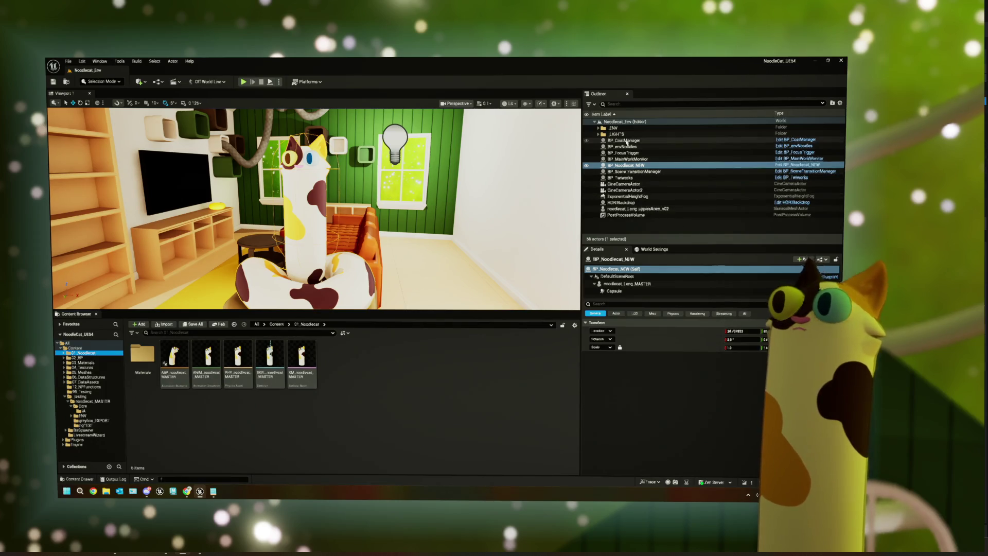
double_click(624, 141)
type("raise screen + noodle in big scre")
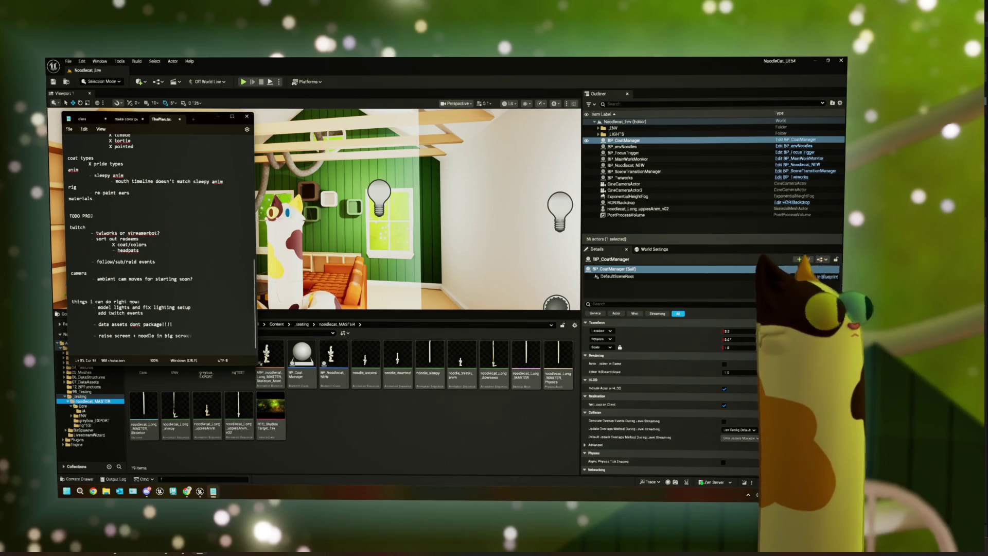
- Add 'light bigscreen mode' to the end of ThePlan.txt and minimize Notepad
type("en mode")
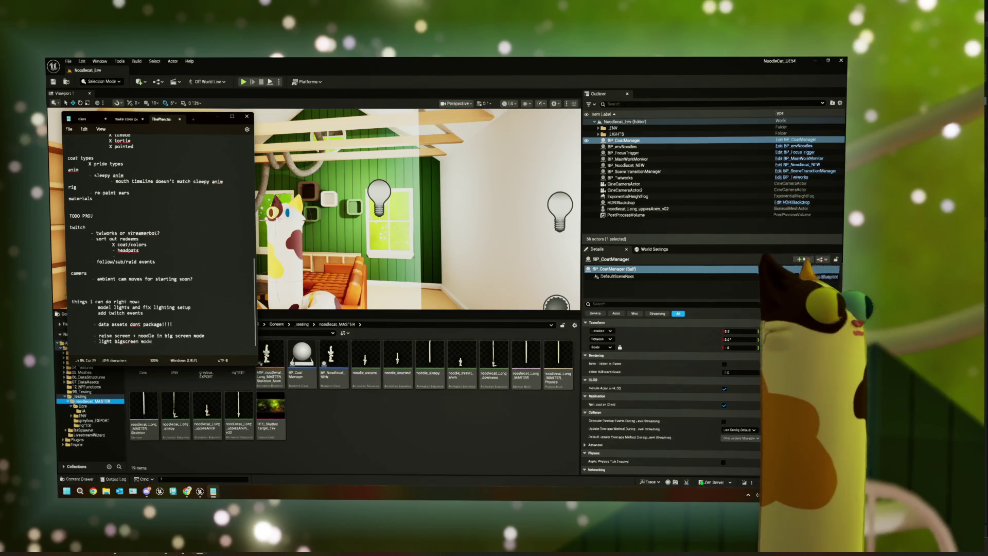
left_click(360, 449)
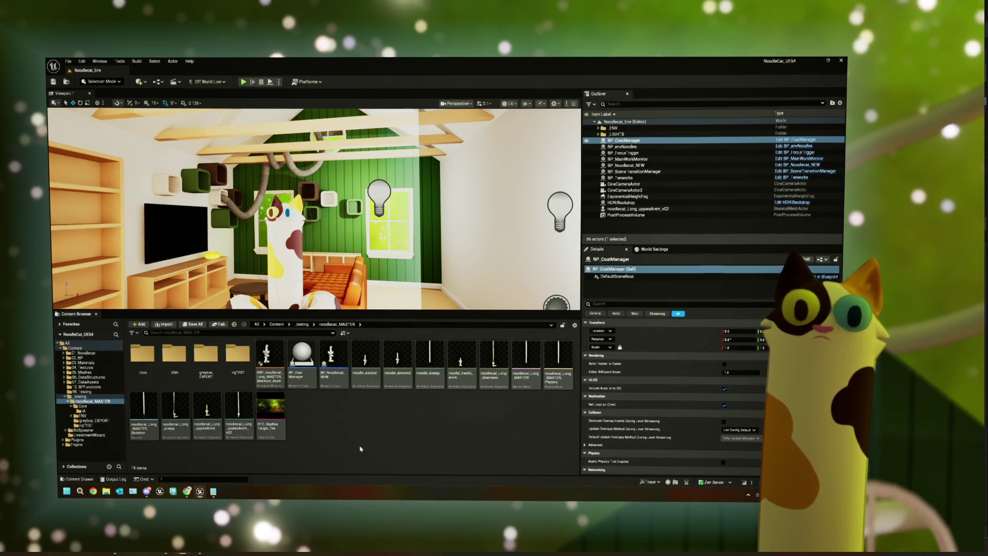
double_click(302, 368)
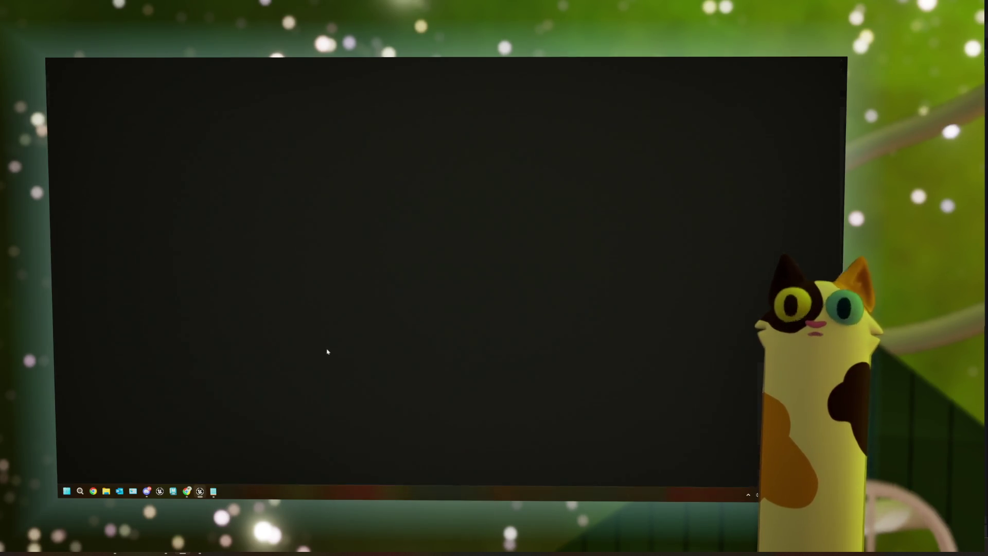
scroll(309, 324, "down", 6)
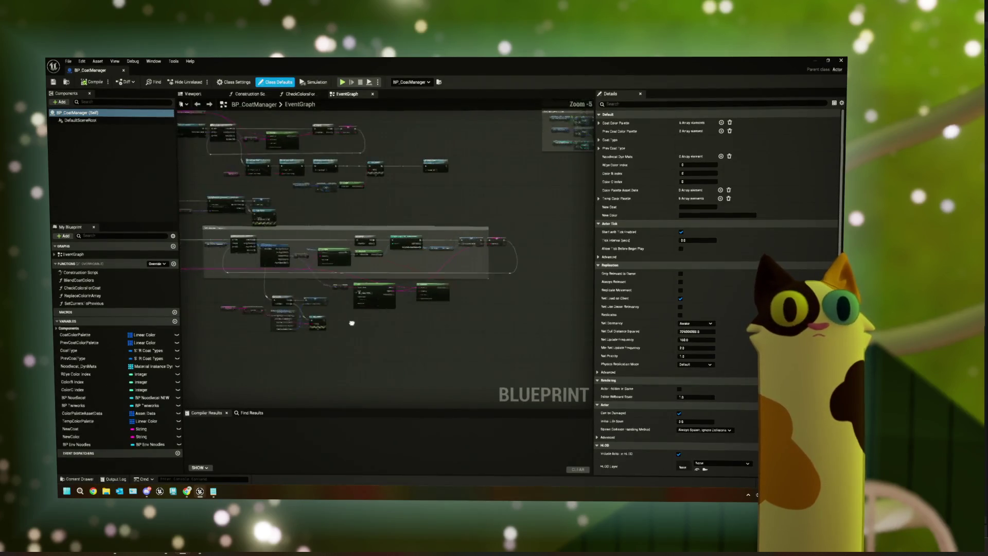
scroll(368, 191, "up", 4)
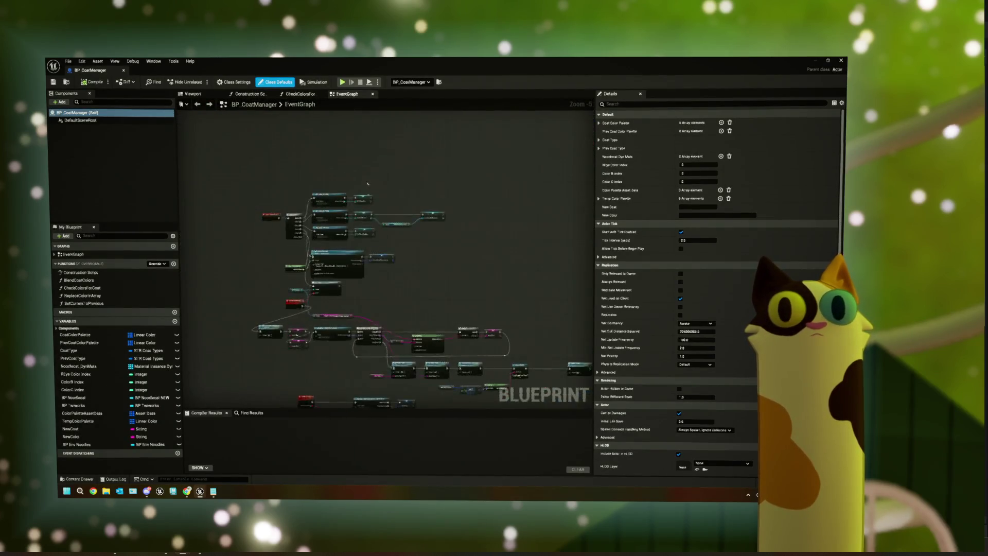
left_click_drag(368, 192, 414, 228)
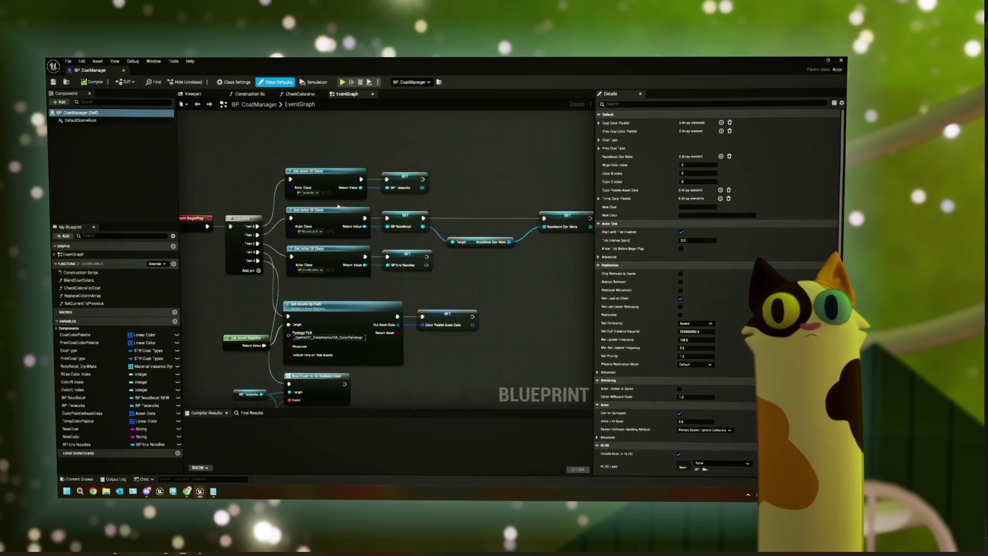
left_click(566, 228)
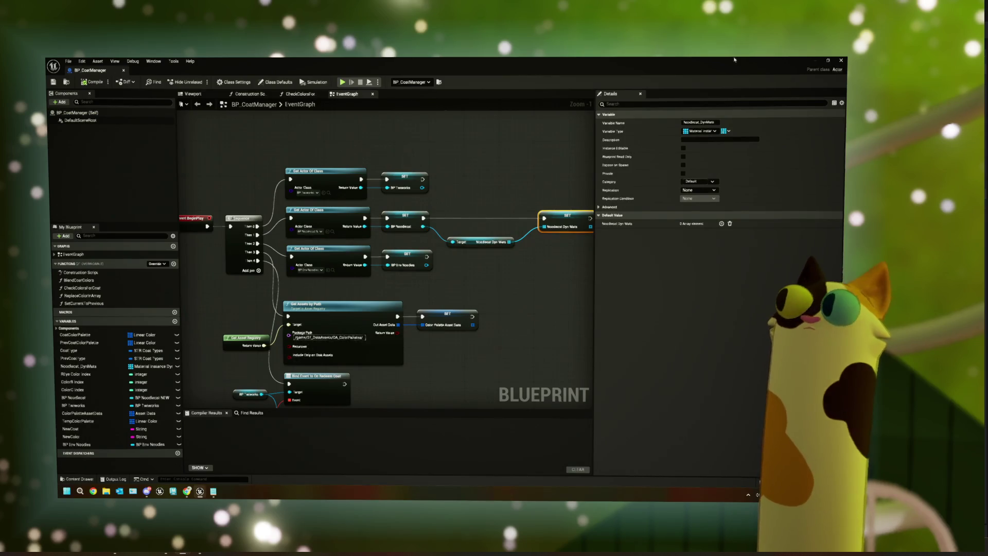
left_click(841, 60)
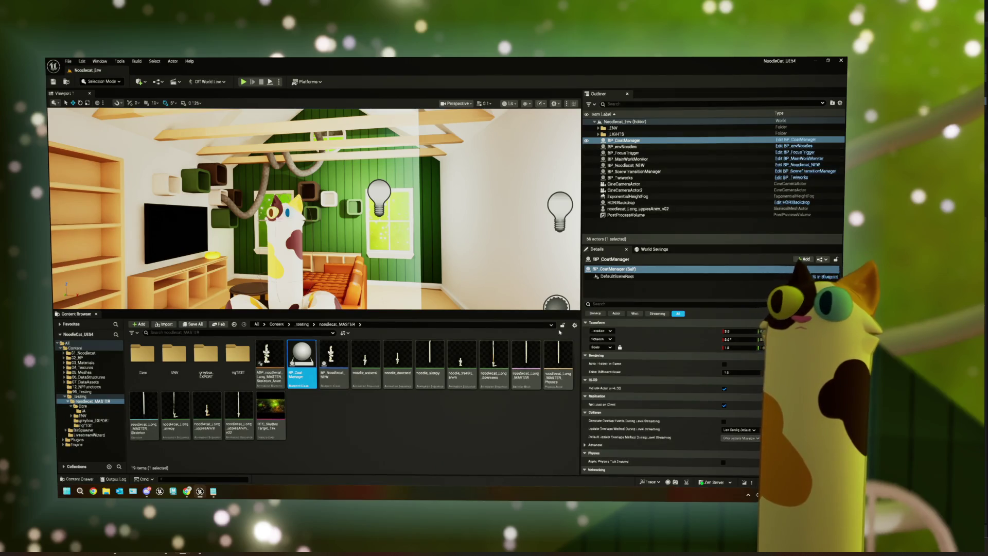
left_click(654, 165)
double_click(332, 360)
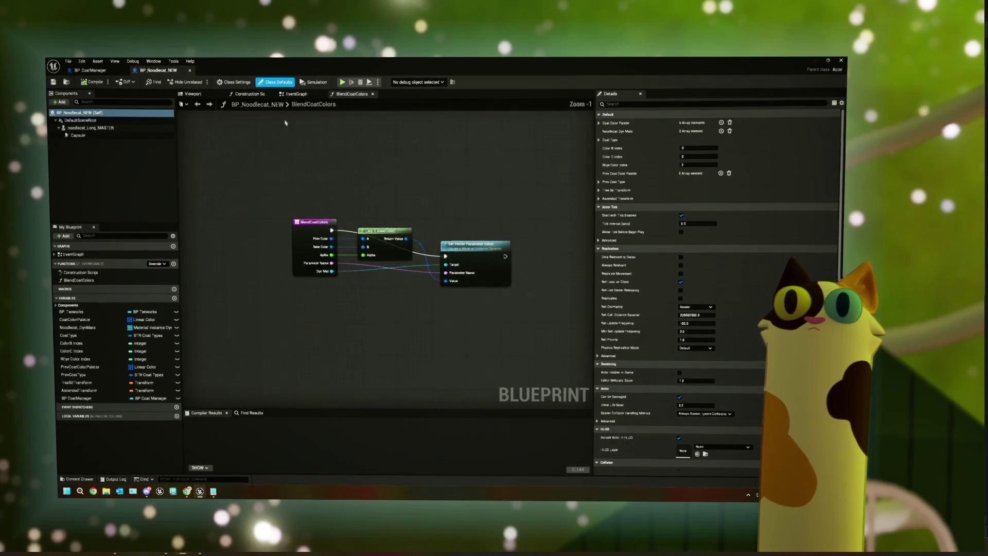
- Inspect the BP_Noodlecat_NEW EventGraph, including the Get Twiworks BP and Make Dynamic Materials groups
left_click(289, 97)
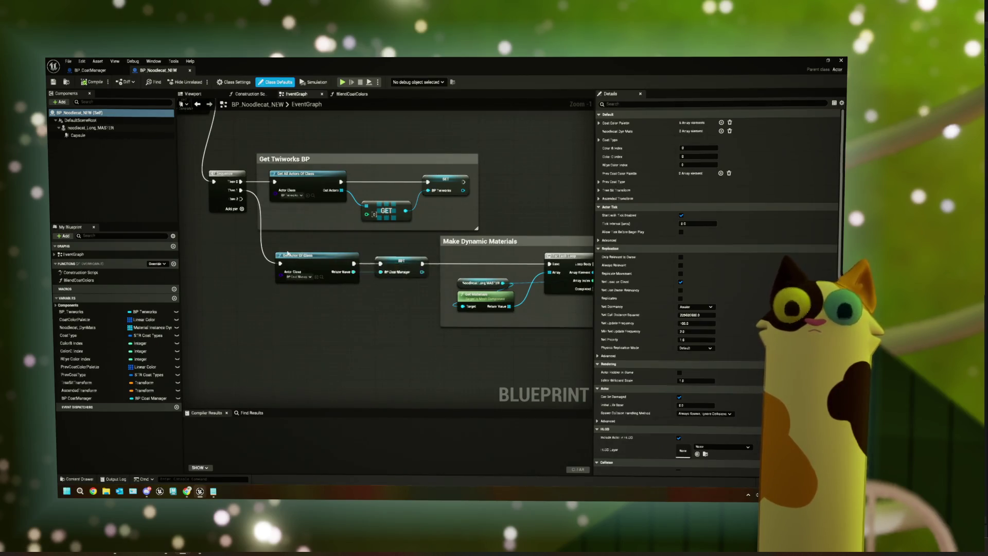
scroll(288, 241, "down", 2)
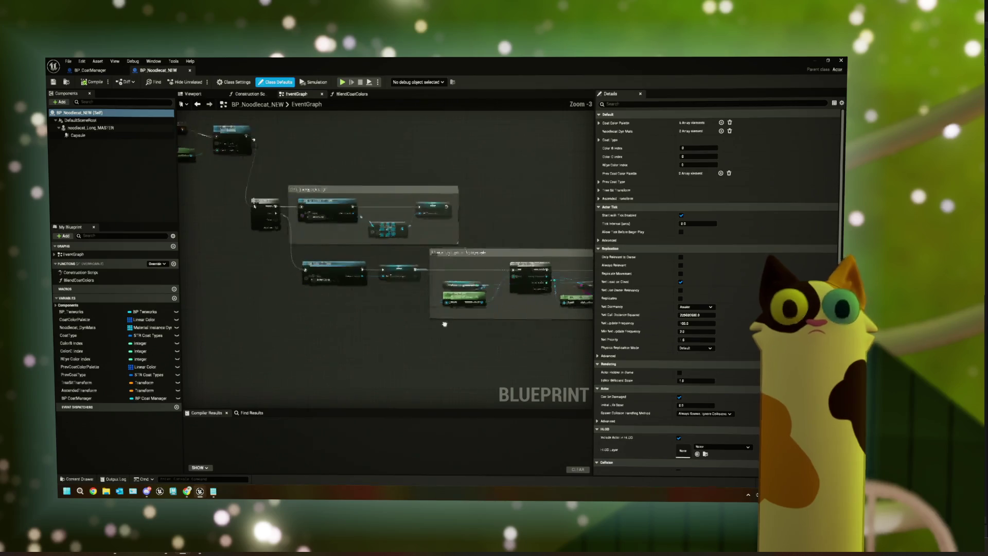
left_click_drag(291, 287, 444, 324)
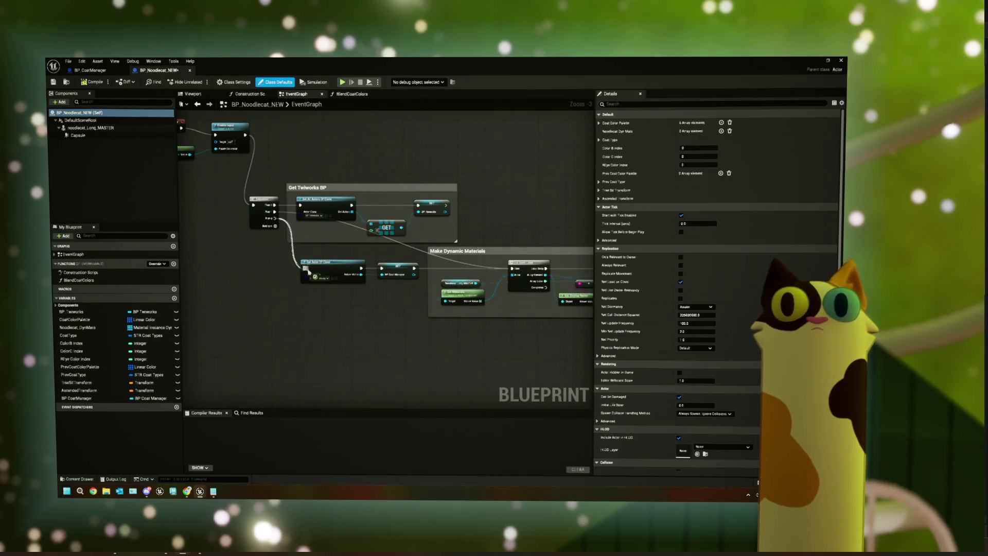
right_click(415, 274)
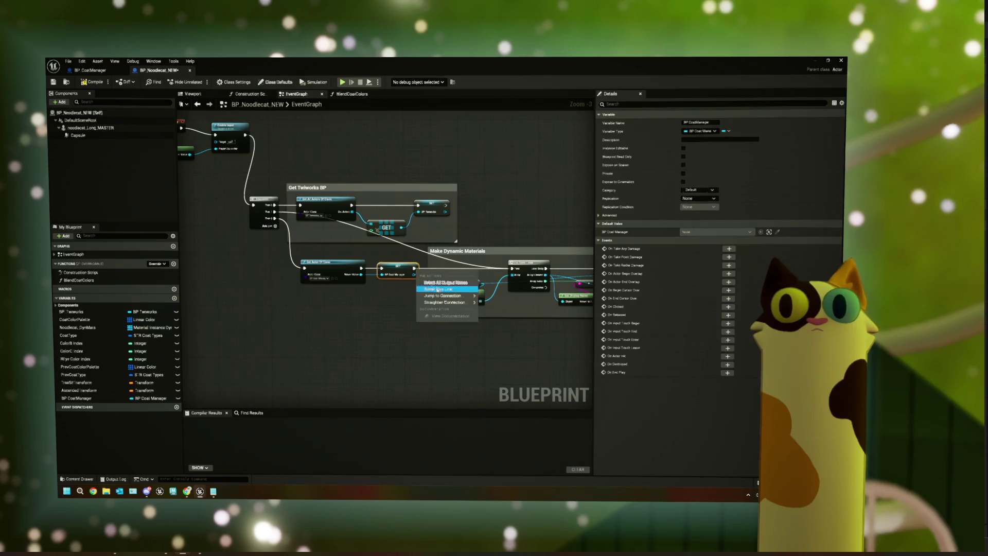
mouse_move(436, 315)
left_mouse_down()
mouse_move(499, 322)
mouse_move(368, 294)
mouse_move(375, 297)
left_mouse_up()
scroll(375, 297, "up", 2)
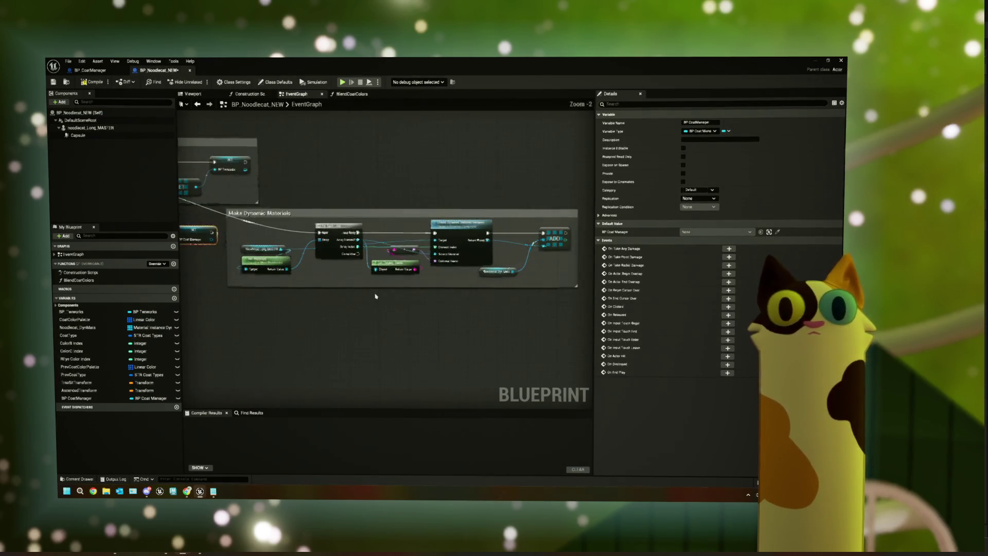
scroll(376, 297, "down", 3)
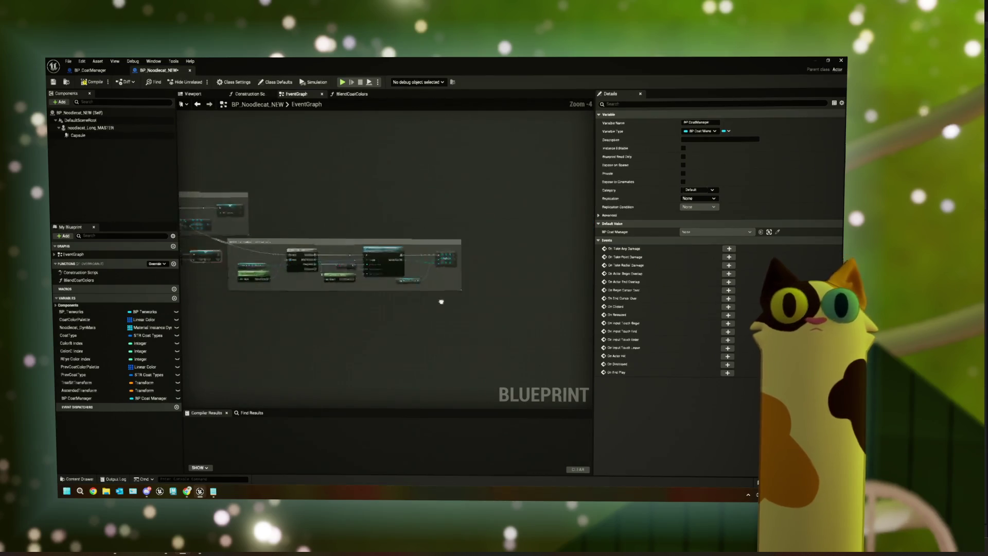
mouse_move(393, 300)
left_mouse_down()
mouse_move(410, 301)
mouse_move(401, 273)
left_mouse_up()
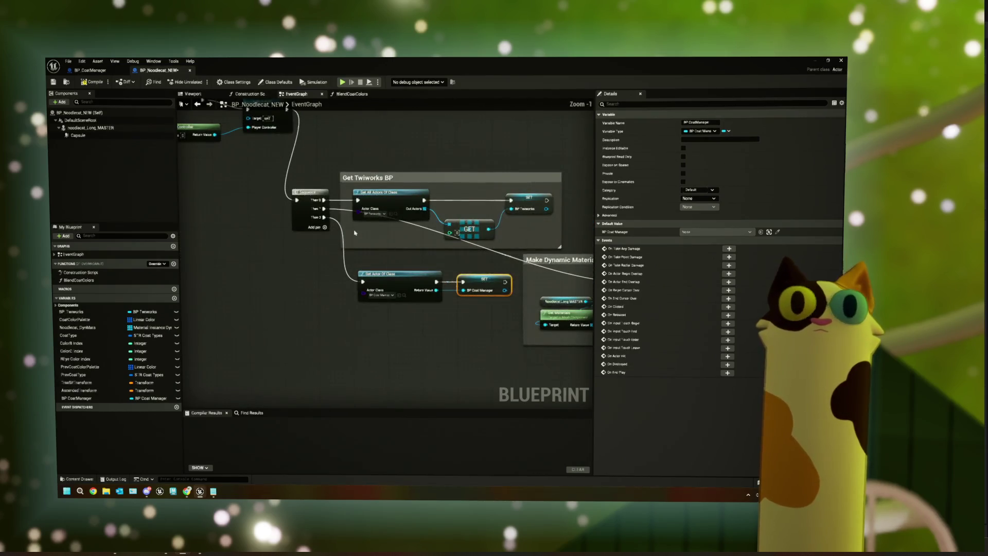
scroll(355, 233, "down", 4)
scroll(354, 233, "up", 4)
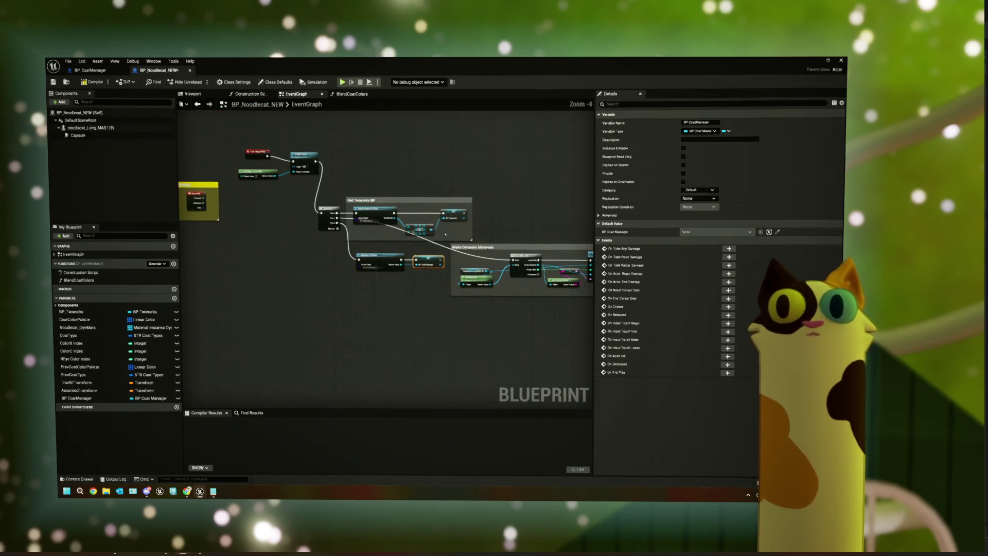
left_click_drag(287, 258, 306, 284)
scroll(295, 180, "up", 1)
scroll(415, 227, "down", 3)
scroll(495, 285, "down", 1)
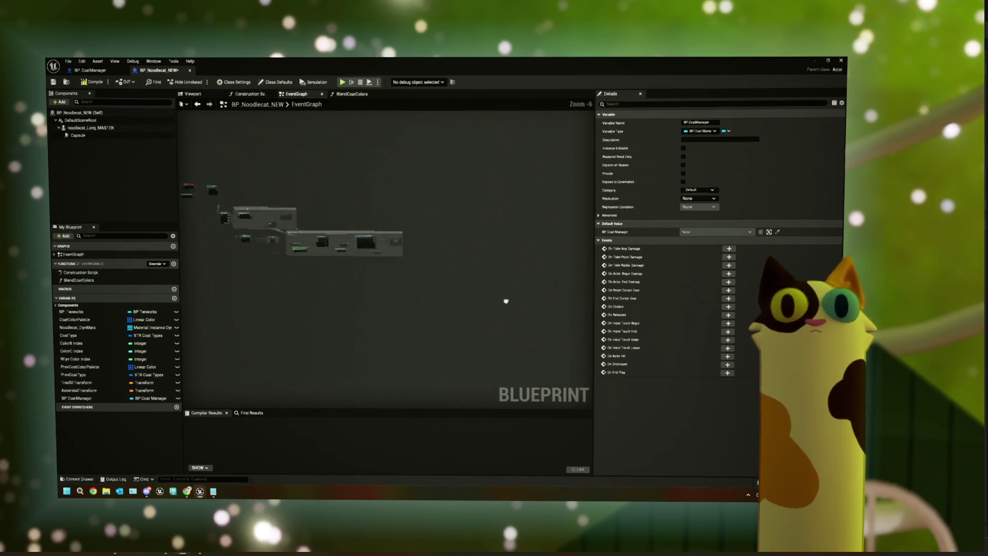
scroll(376, 266, "up", 4)
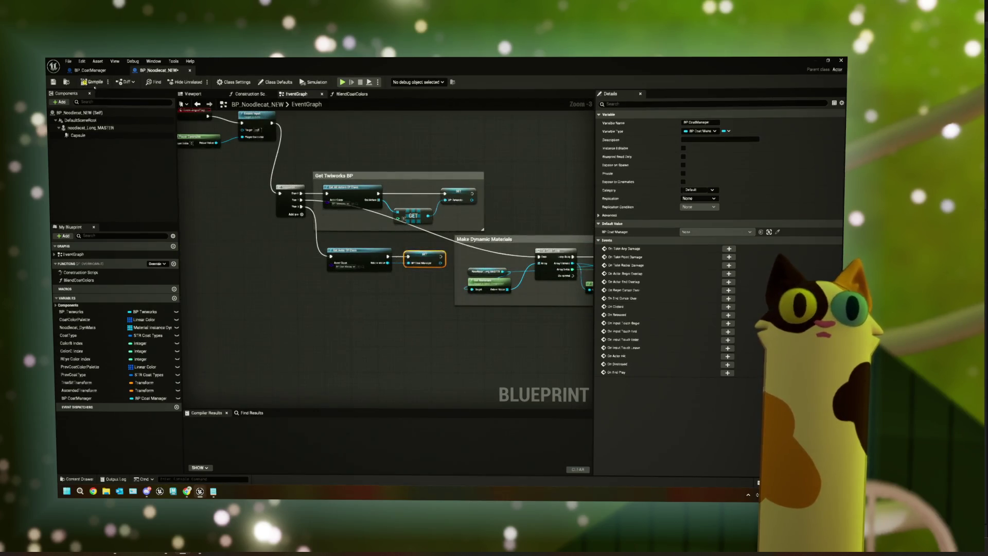
- Compile and save BP_Noodlecat_NEW, then return to the BP_CoatManager blueprint
left_click(94, 84)
left_click(53, 82)
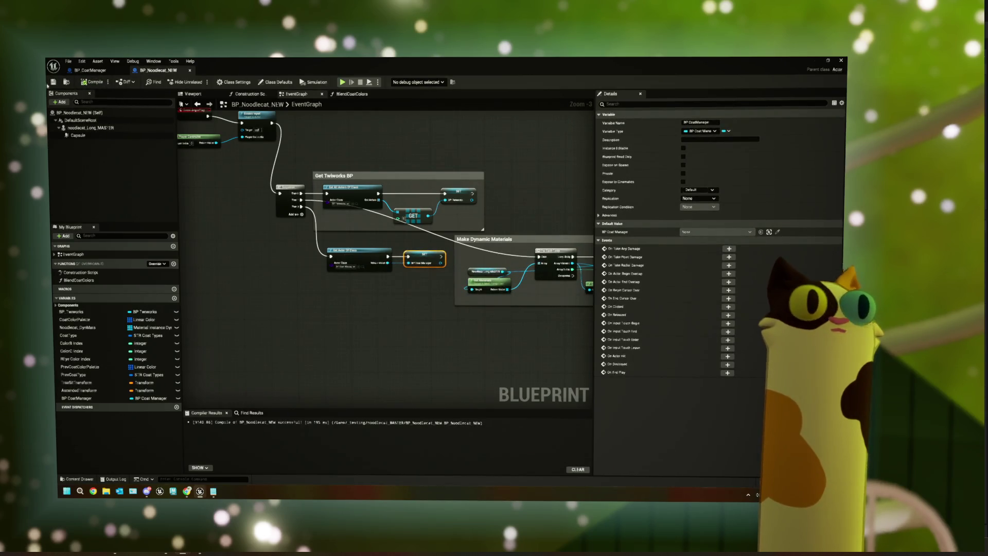
left_click(90, 70)
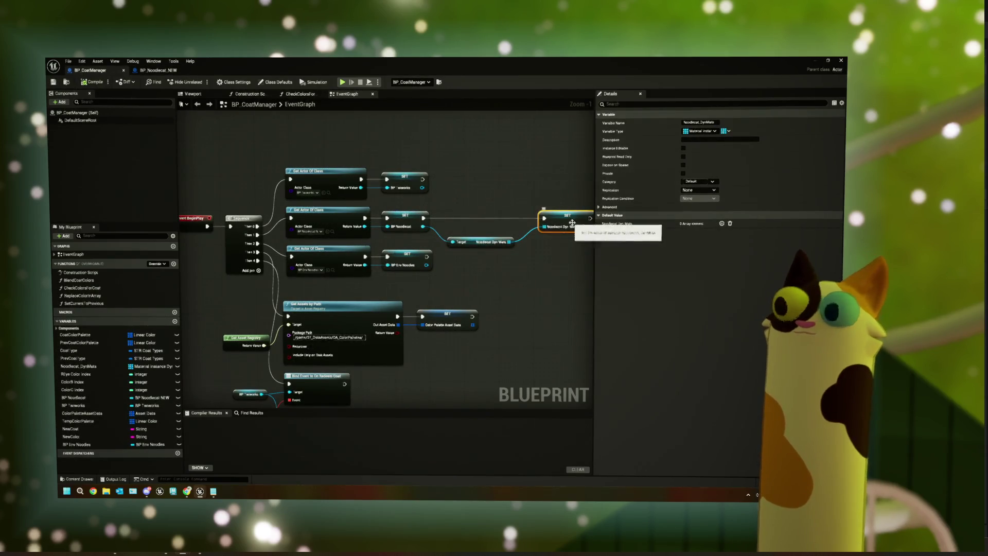
- Pan down to the lower nodes of the BP_CoatManager EventGraph, then minimize its editor window
scroll(400, 268, "down", 1)
left_click_drag(399, 268, 412, 192)
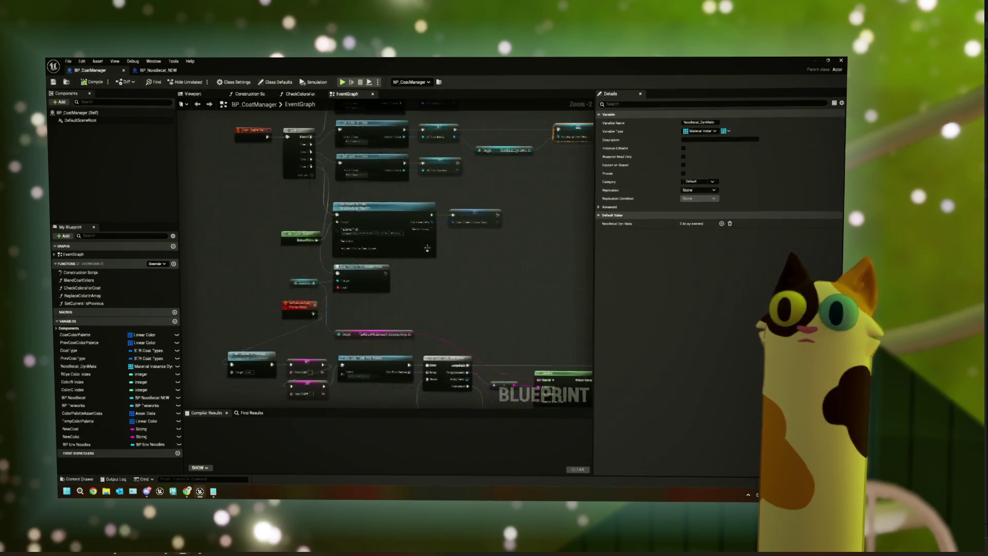
left_click_drag(438, 293, 446, 242)
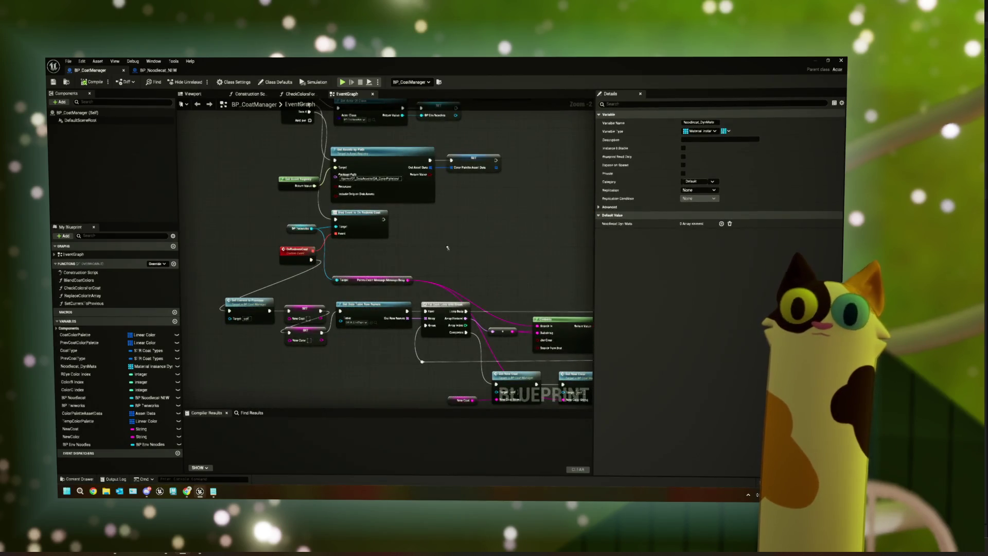
scroll(448, 247, "down", 1)
mouse_move(452, 277)
left_mouse_down()
mouse_move(477, 234)
mouse_move(442, 264)
left_mouse_up()
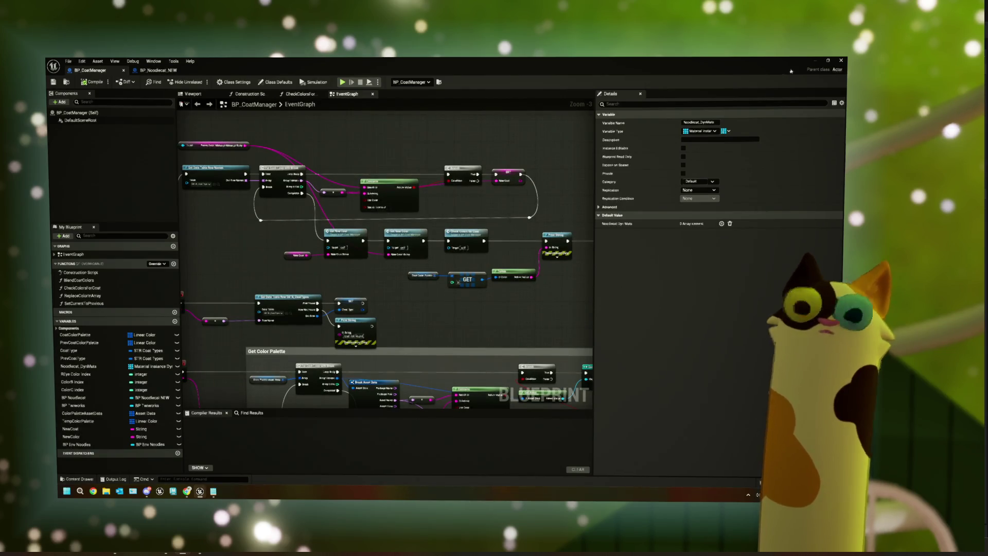
left_click(815, 64)
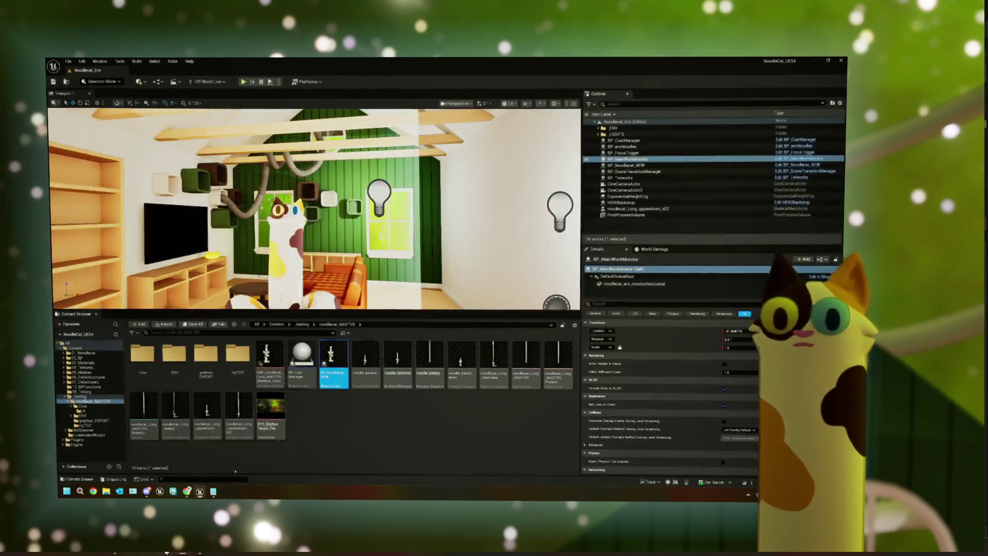
- In Twitch, redeem Change Noodlecat Coat! with 'winter tabby', then return to Unreal
key("alt+Tab")
left_click(487, 453)
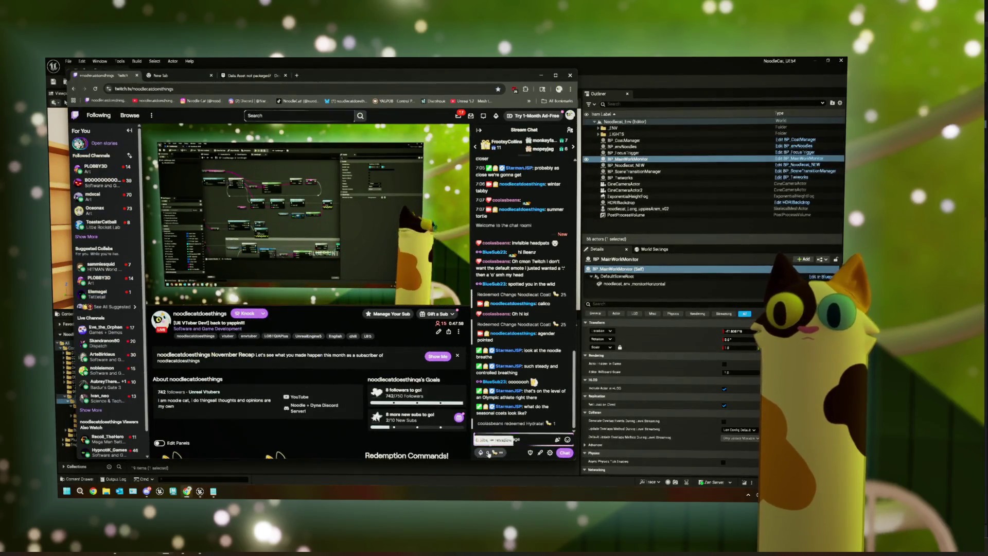
left_click(489, 368)
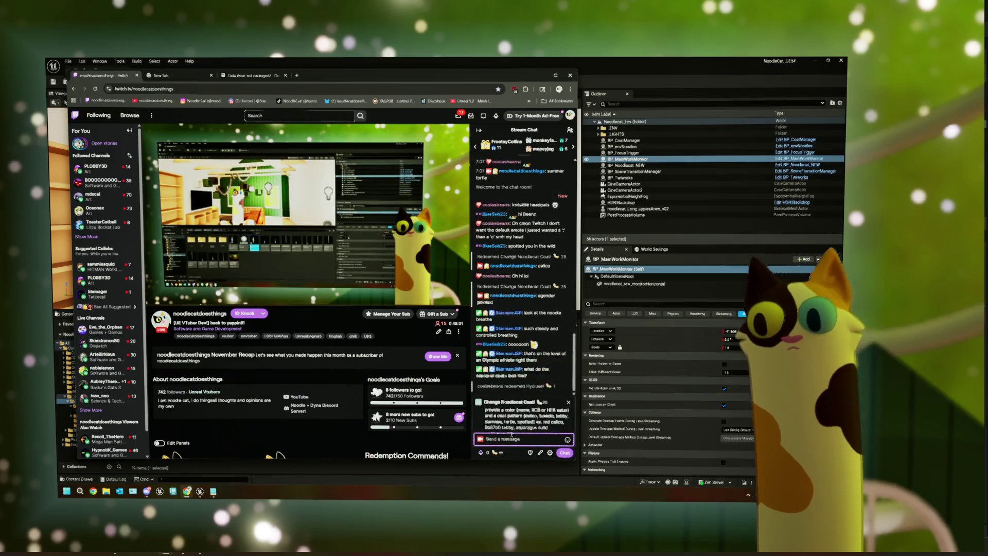
type("wi")
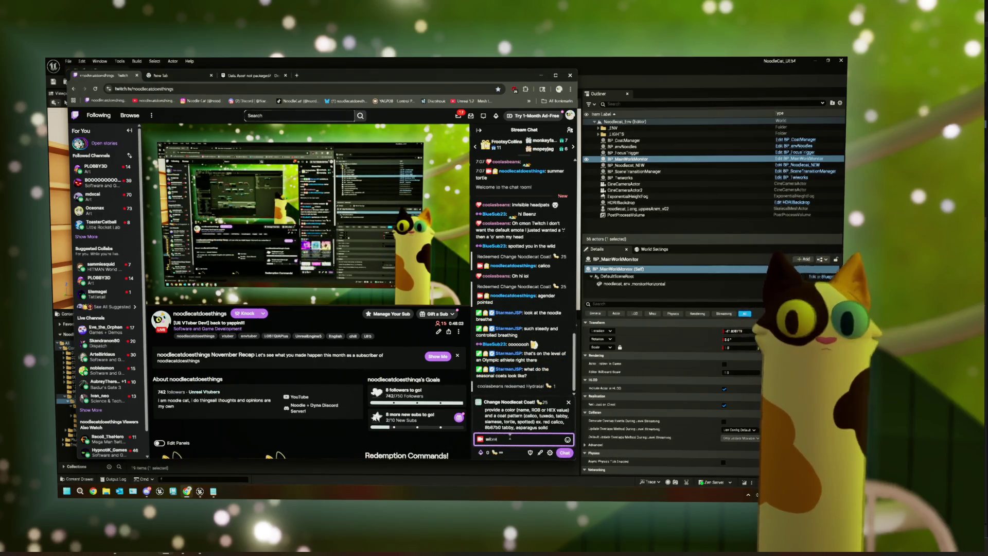
type("nter bl")
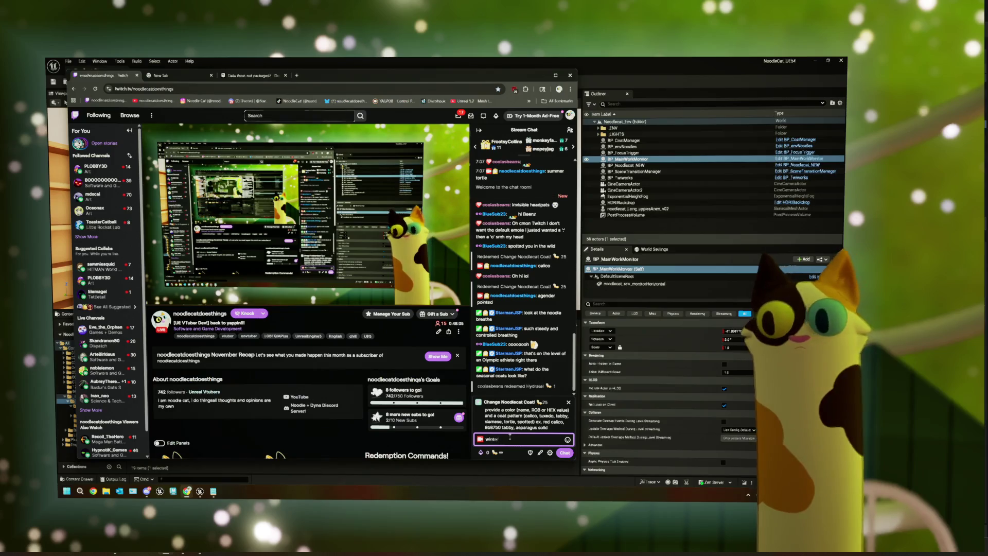
left_click(565, 453)
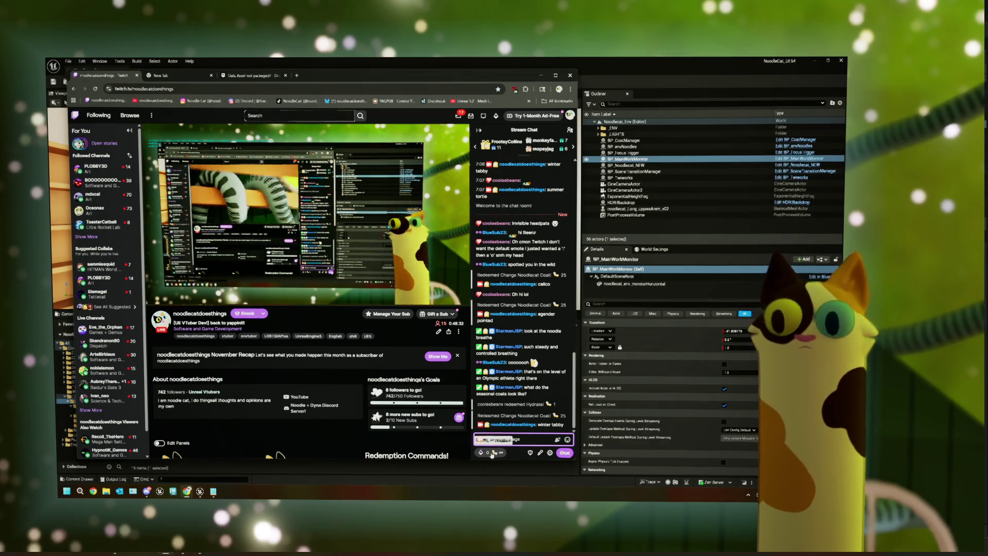
key("alt+Tab")
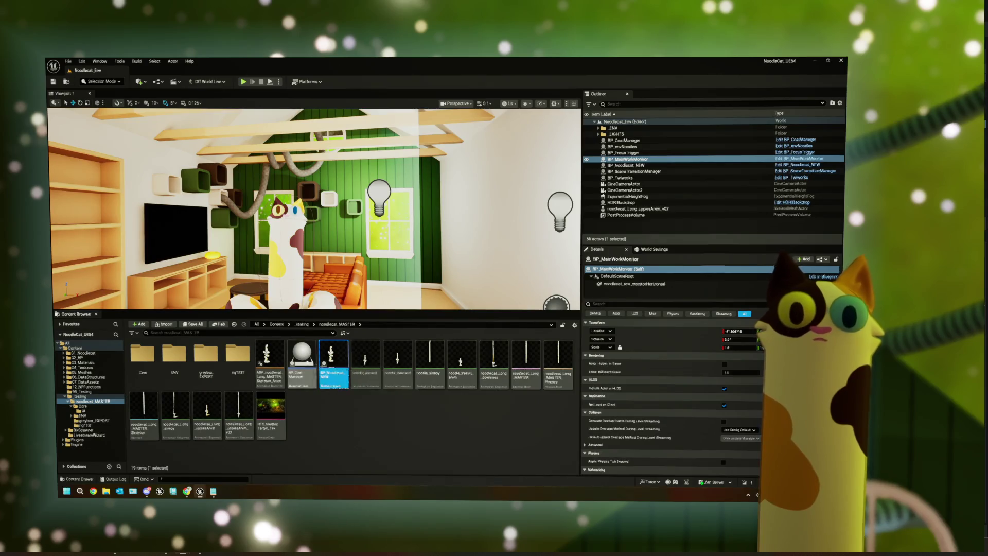
- Reopen BP_CoatManager and select its group of parameter-setting nodes
double_click(304, 363)
scroll(352, 287, "down", 6)
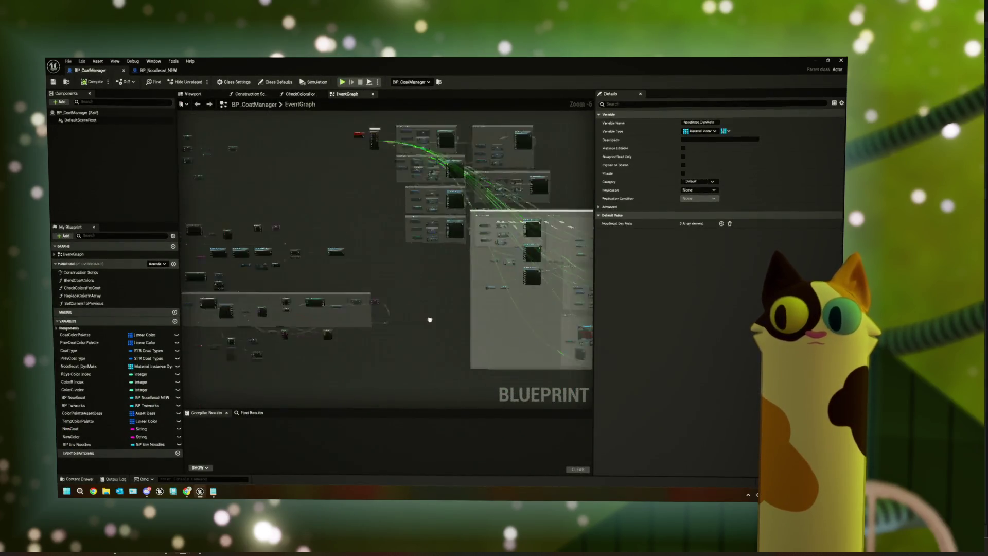
scroll(352, 287, "up", 4)
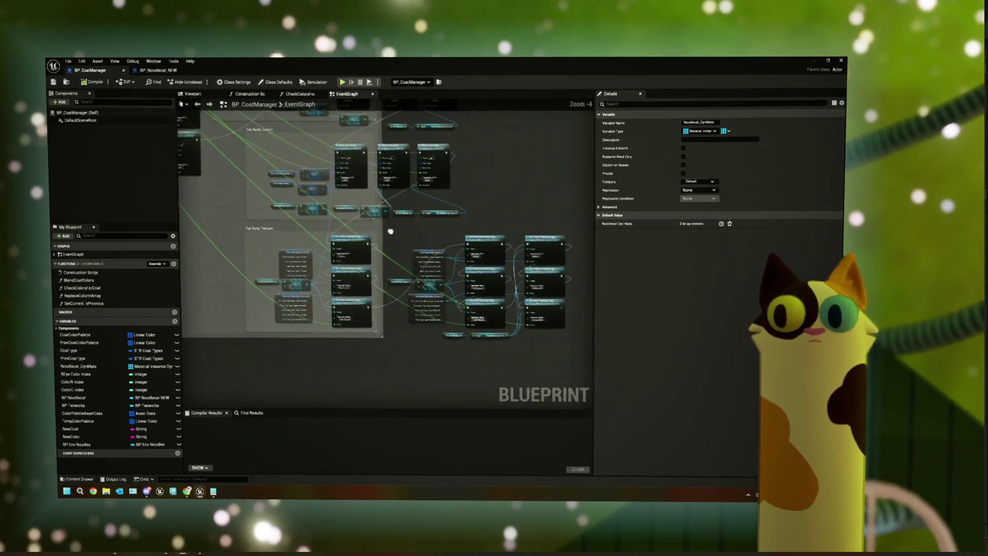
left_click_drag(509, 323, 430, 314)
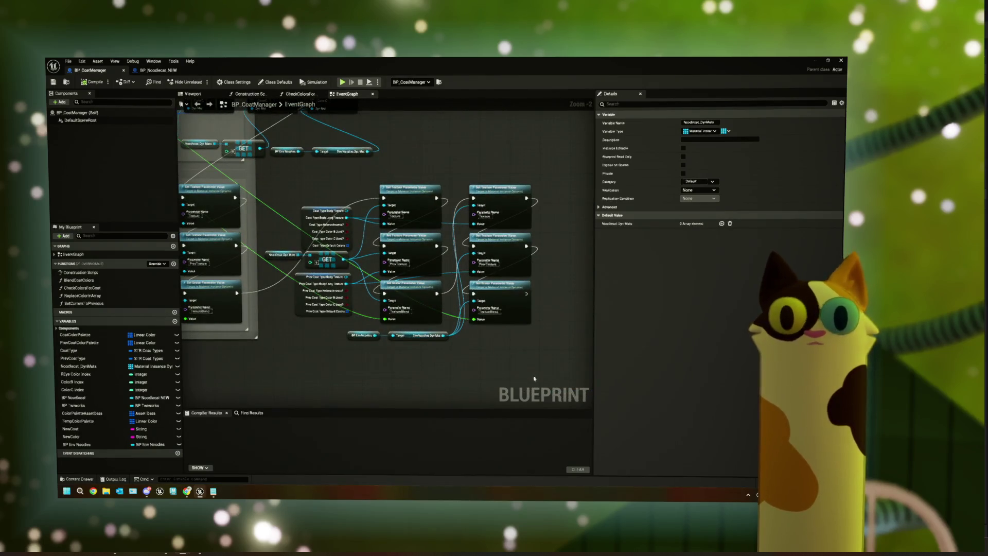
left_click_drag(534, 378, 296, 166)
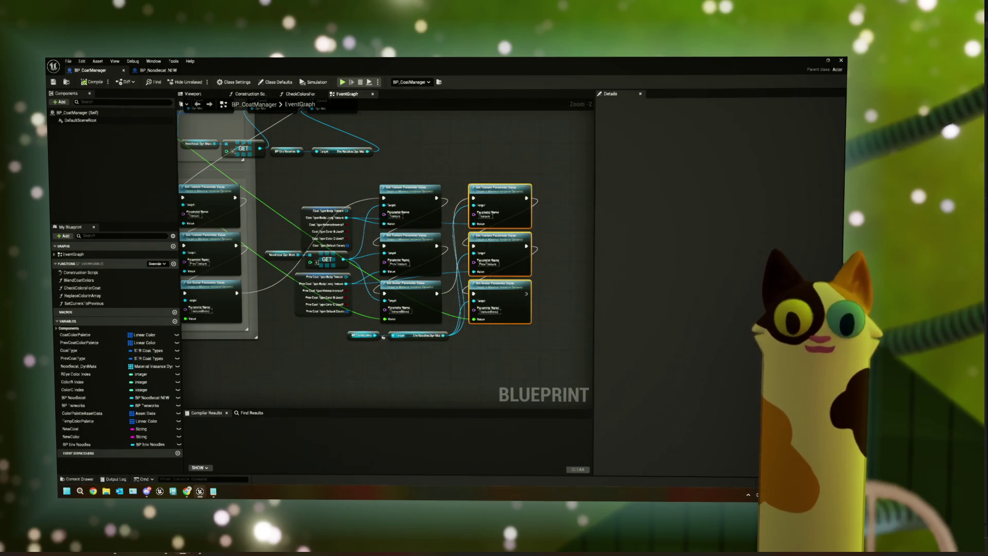
scroll(309, 237, "up", 2)
- Inspect the Noodlecat Dyn Mats getter, the Get Color Palette group and the SET Noodlecat Dyn Mats node
left_click(324, 264)
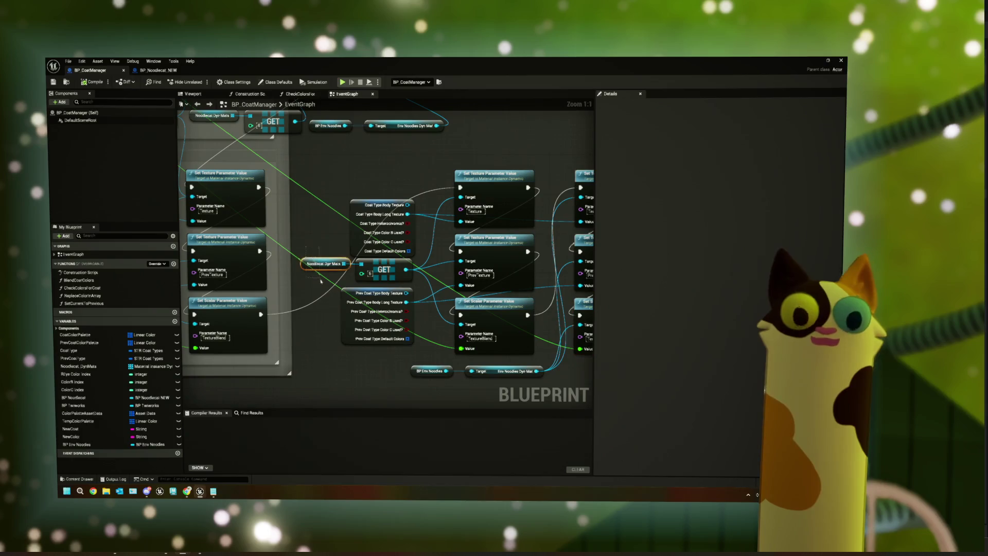
scroll(316, 242, "down", 6)
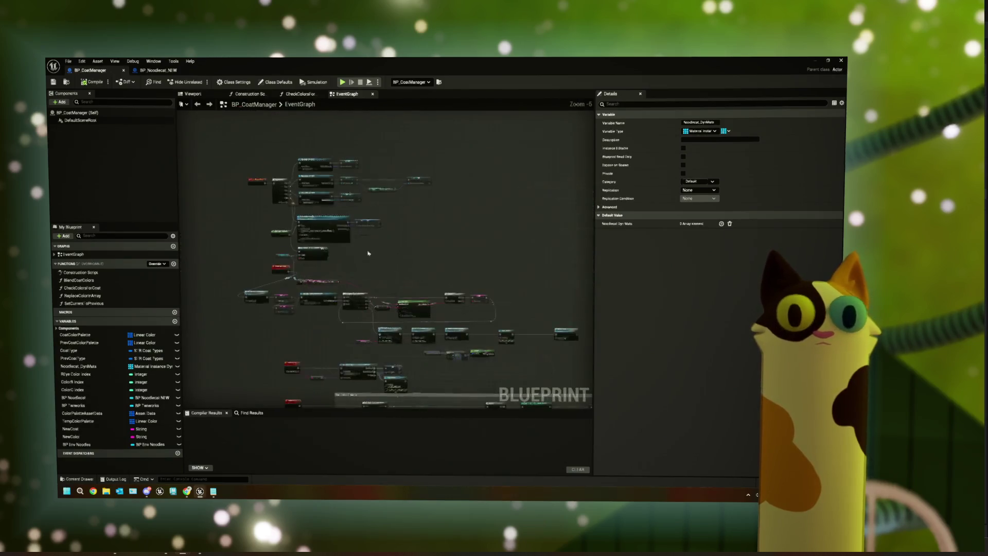
scroll(368, 253, "up", 1)
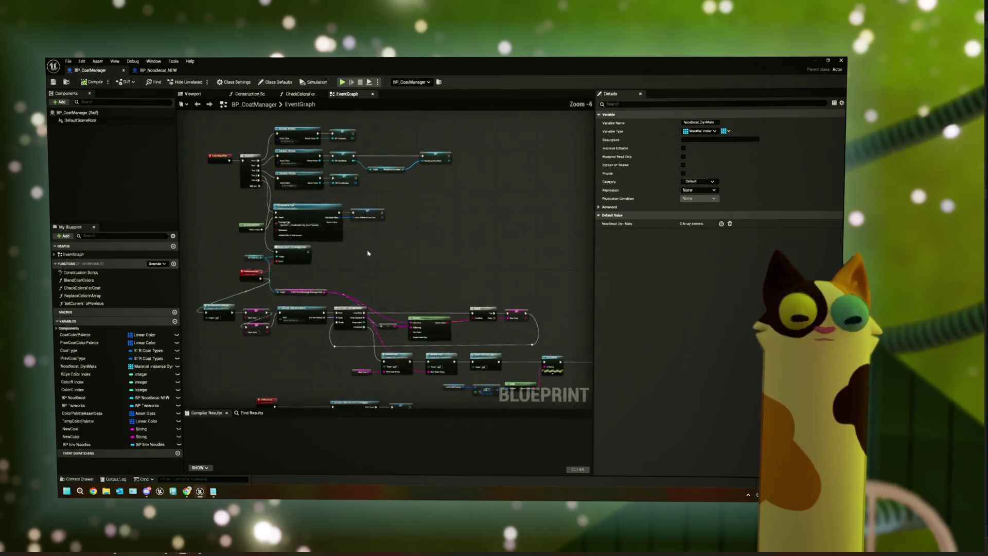
mouse_move(375, 261)
left_mouse_down()
mouse_move(356, 203)
mouse_move(400, 214)
mouse_move(459, 207)
left_mouse_up()
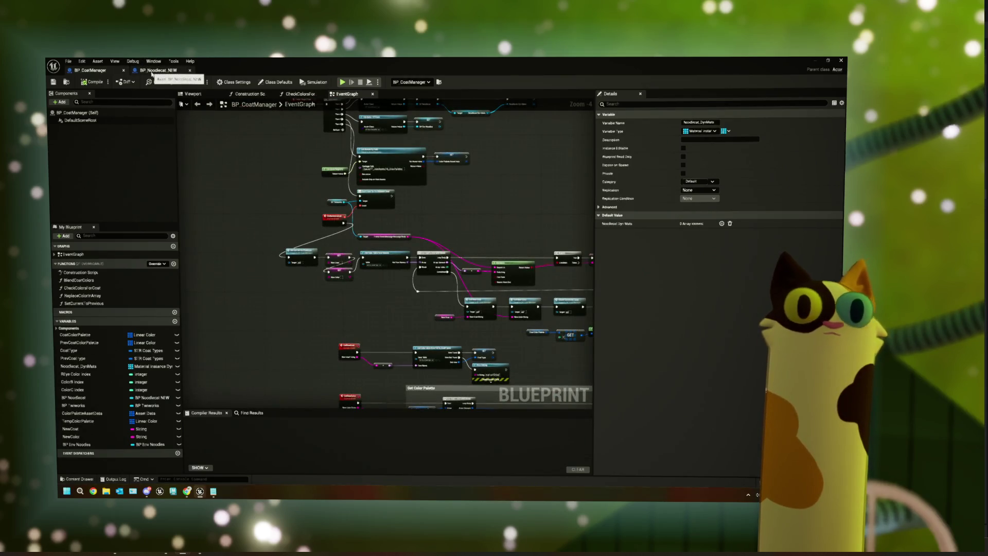
mouse_move(400, 319)
left_mouse_down()
mouse_move(403, 282)
mouse_move(388, 284)
mouse_move(368, 209)
mouse_move(355, 304)
left_mouse_up()
scroll(351, 303, "down", 2)
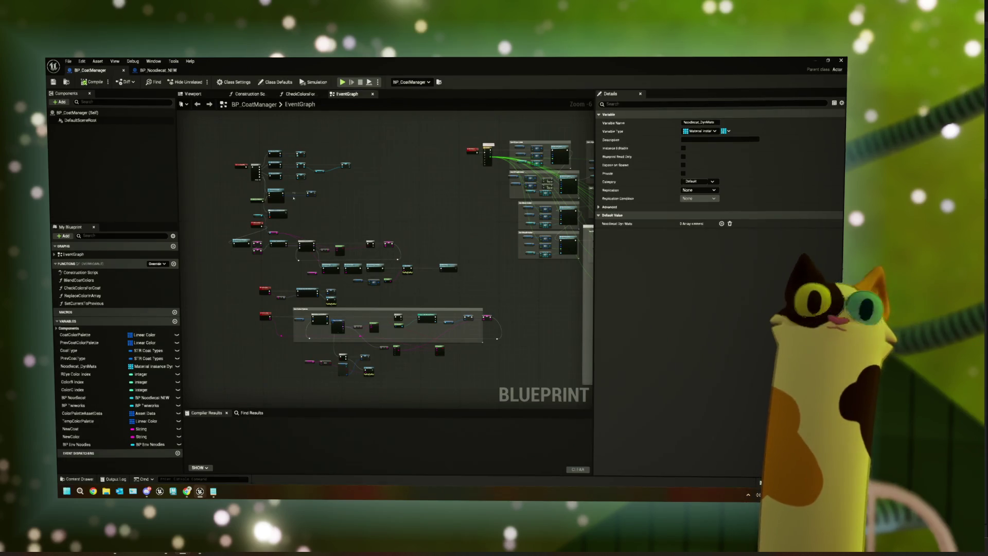
scroll(292, 192, "up", 3)
mouse_move(293, 192)
left_mouse_down()
mouse_move(369, 222)
mouse_move(375, 245)
left_mouse_up()
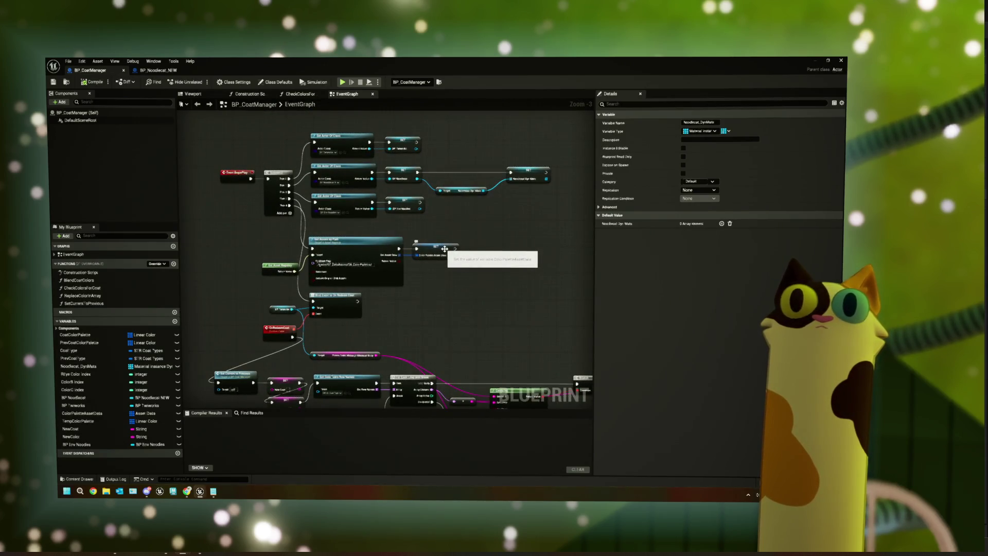
left_click(526, 174)
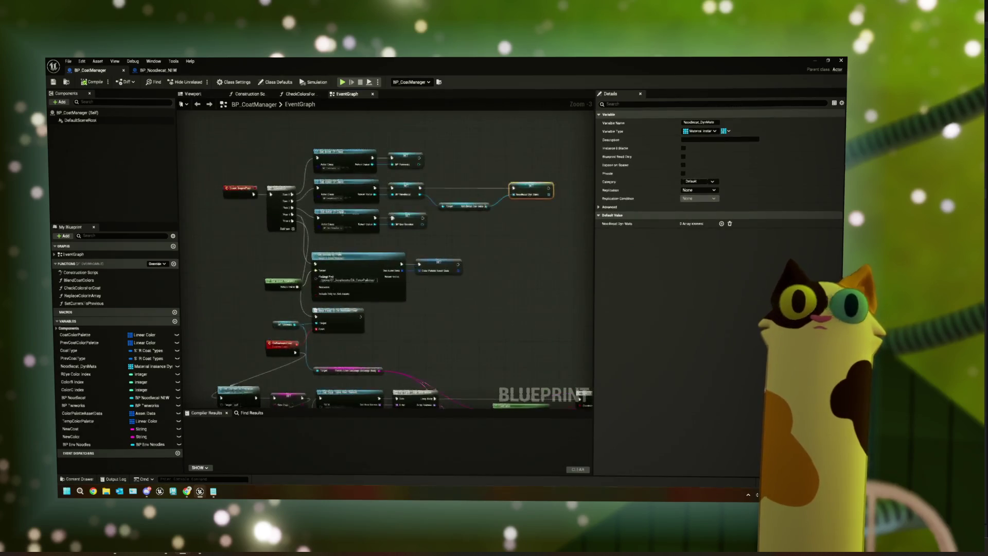
scroll(345, 141, "up", 2)
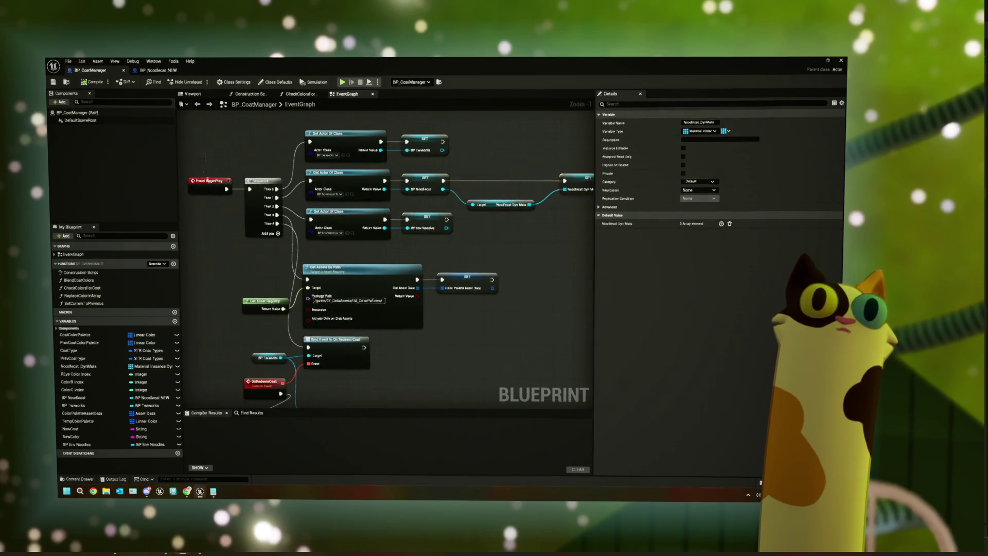
- In BP_Noodlecat_NEW, disconnect the long wire from the yellow node
left_click(227, 219)
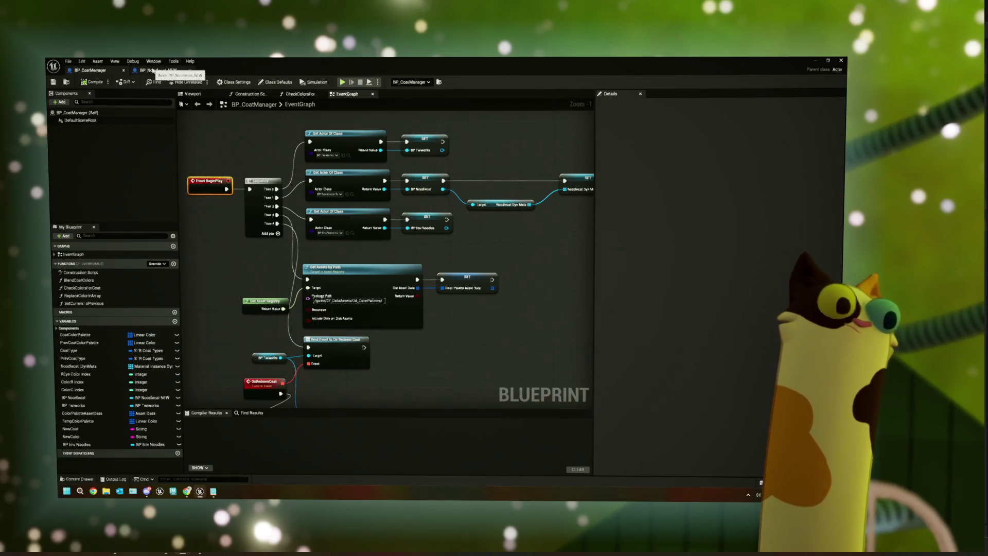
left_click(154, 70)
scroll(386, 247, "down", 4)
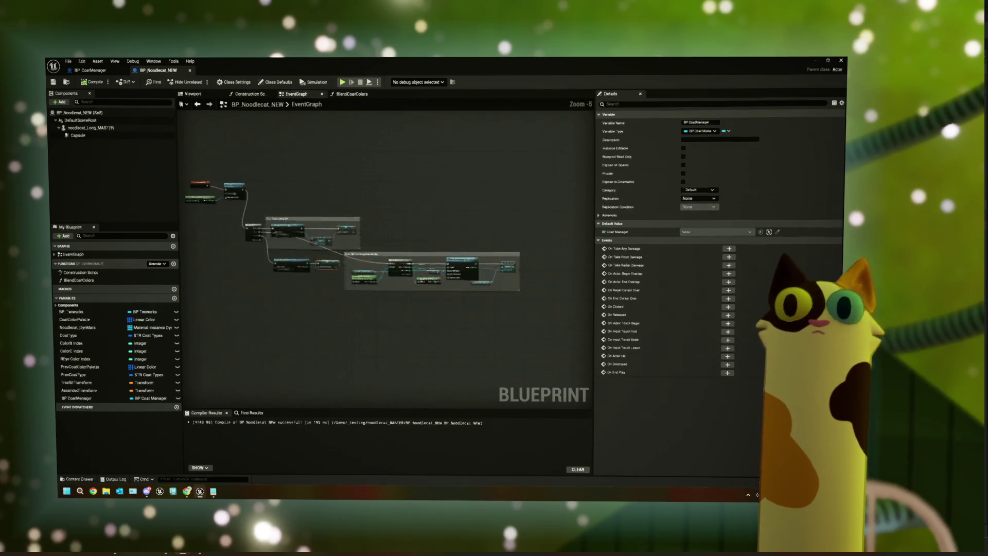
scroll(379, 277, "up", 3)
scroll(378, 276, "down", 3)
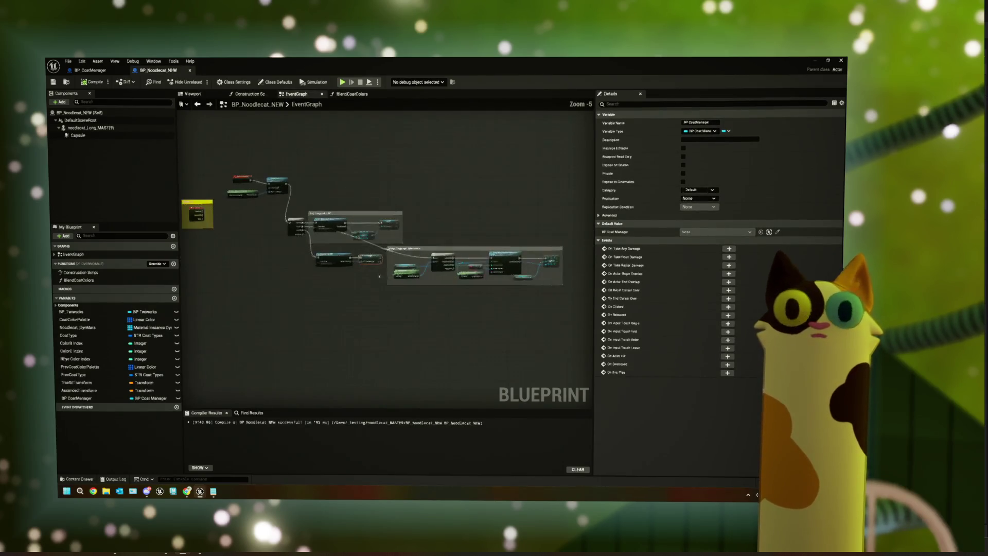
scroll(379, 277, "up", 1)
right_click(295, 217)
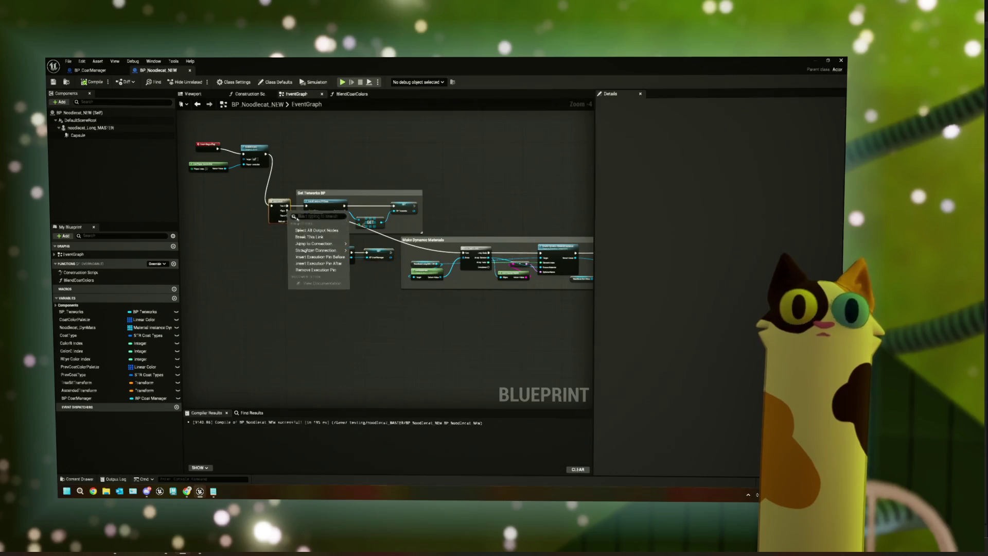
left_click(310, 237)
- Copy the Make Dynamic Materials group into the Construction Script graph beside its entry node
mouse_move(540, 315)
left_mouse_down()
mouse_move(479, 277)
mouse_move(323, 230)
left_mouse_up()
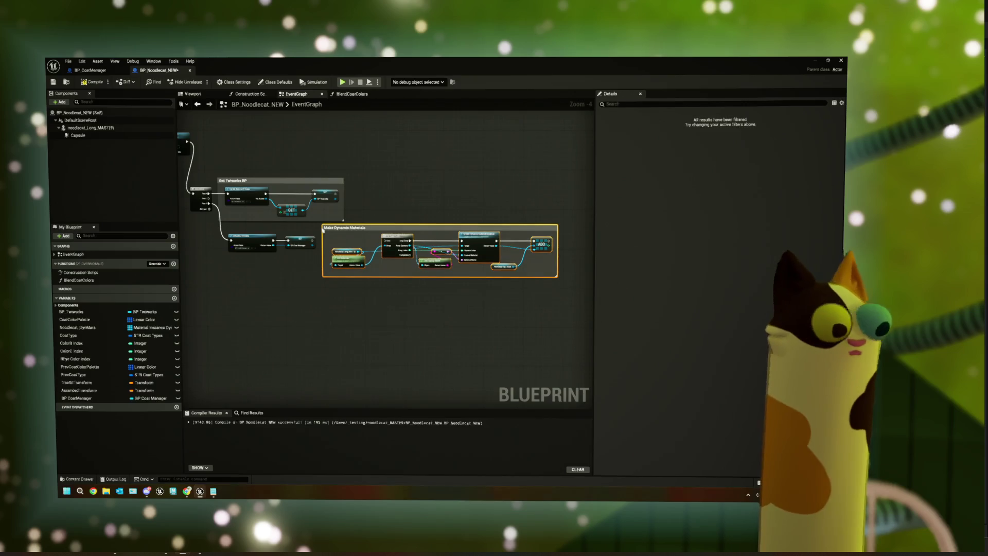
key("ctrl+c")
left_click(247, 93)
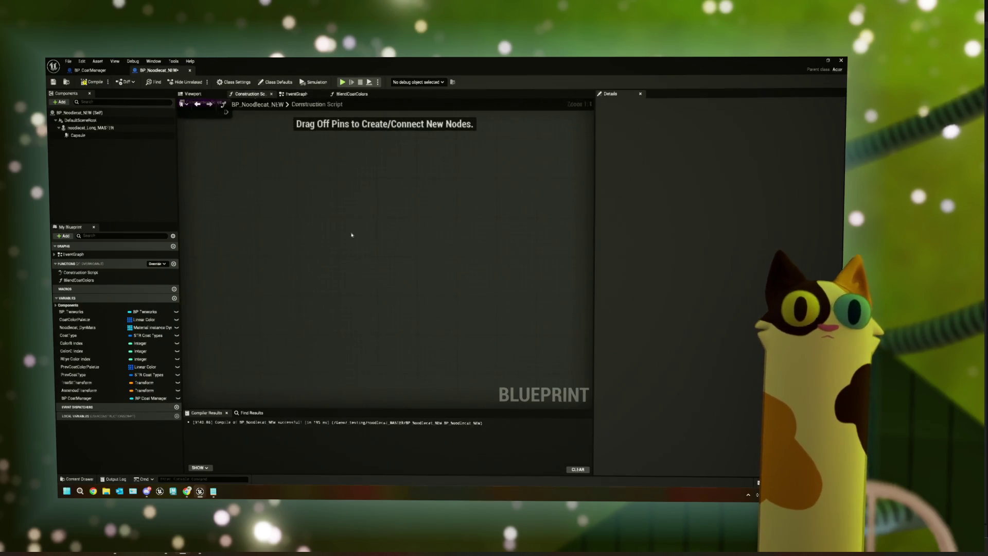
key("ctrl+v")
left_click_drag(331, 249, 406, 165)
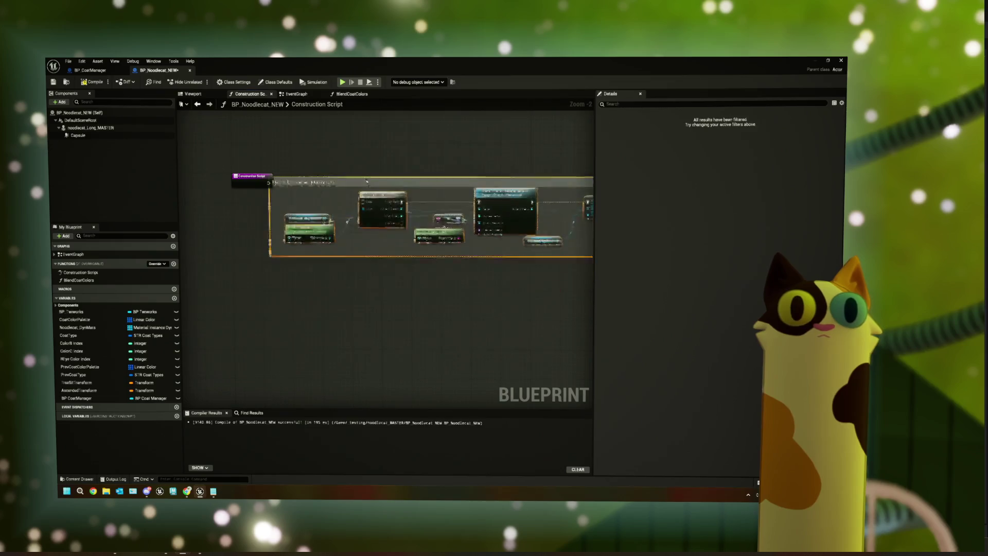
scroll(293, 163, "up", 2)
- Wire Construction Script into the For Each Loop, compile, close the editor and start Play
left_click_drag(314, 123, 314, 144)
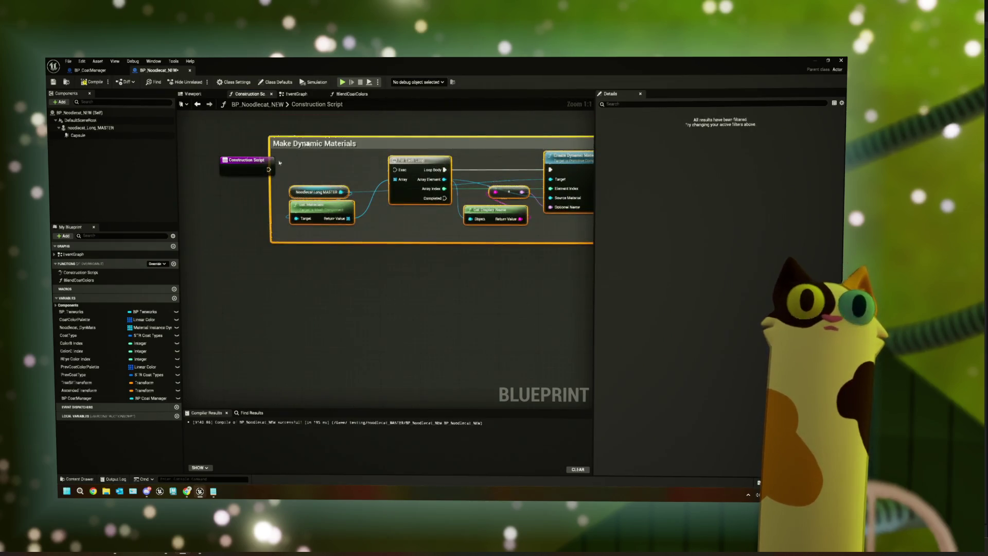
left_click_drag(268, 170, 393, 170)
left_click(91, 82)
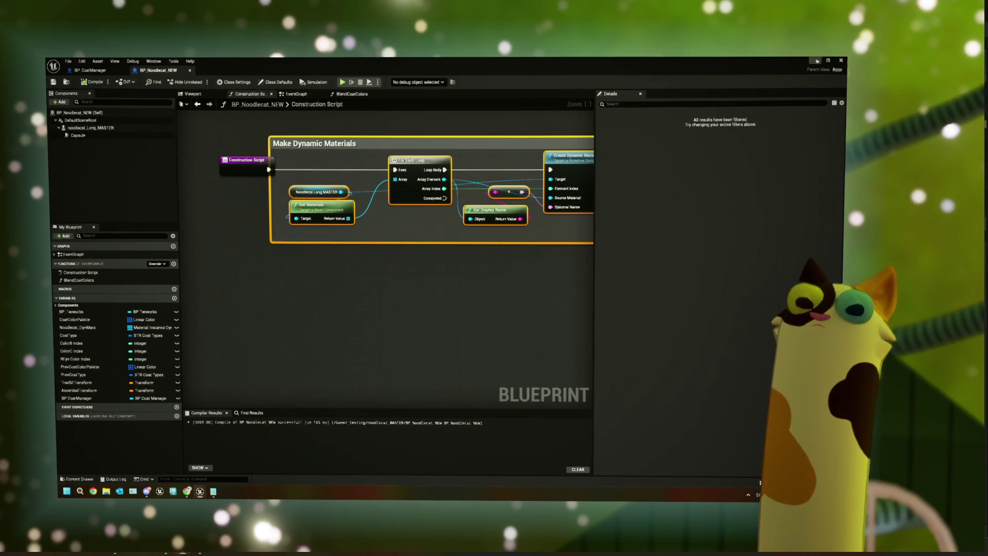
left_click(816, 60)
left_click(250, 82)
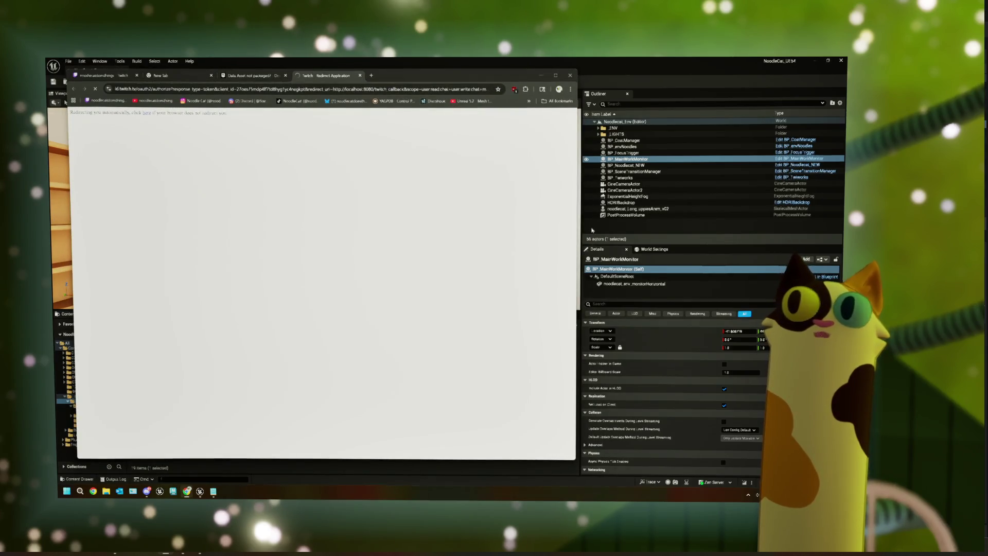
- Minimize the Twitch login browser, then bring Chrome back on the Twitch channel page
left_click(542, 76)
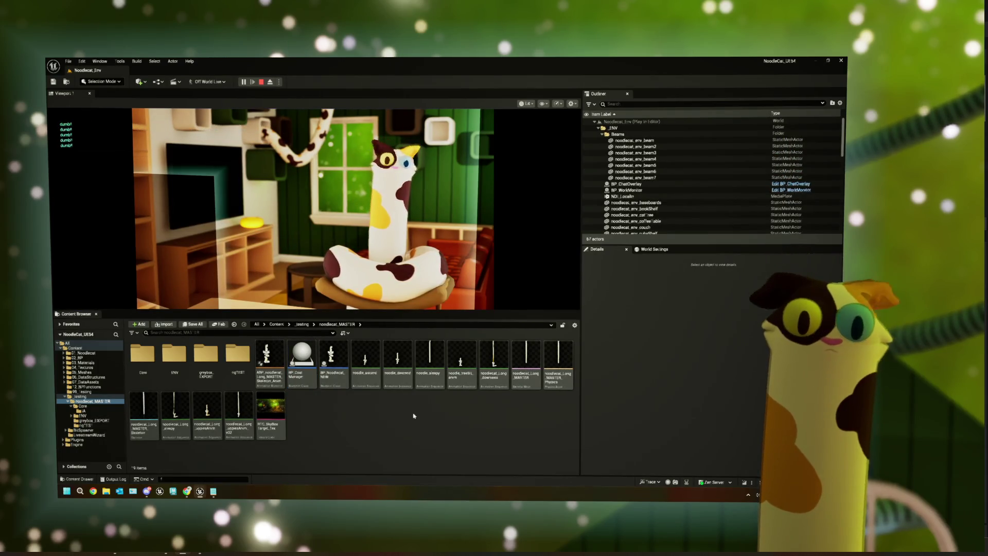
left_click(187, 491)
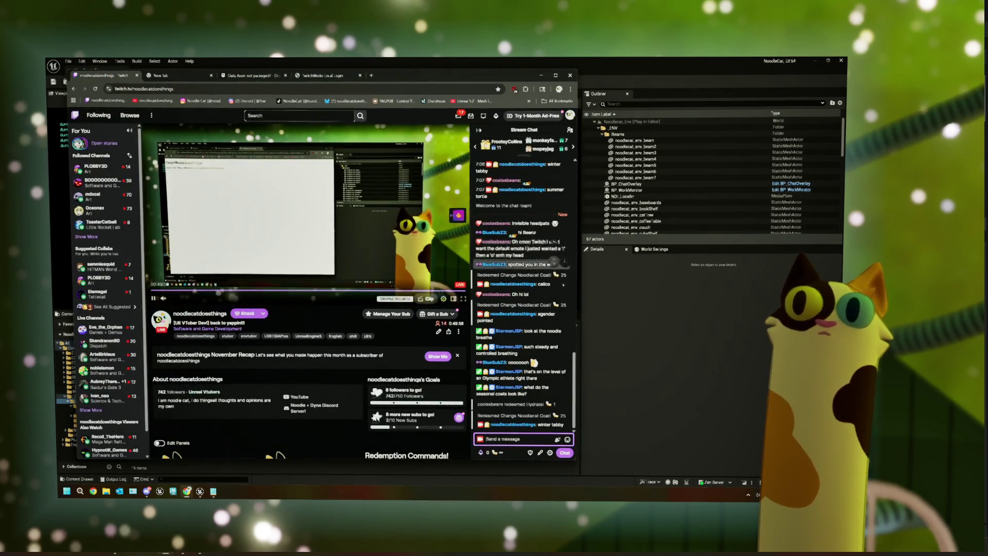
- Redeem Change Noodlecat Coat! with 'winter tabby', watch the cat's coat change, then stop Play
left_click(493, 457)
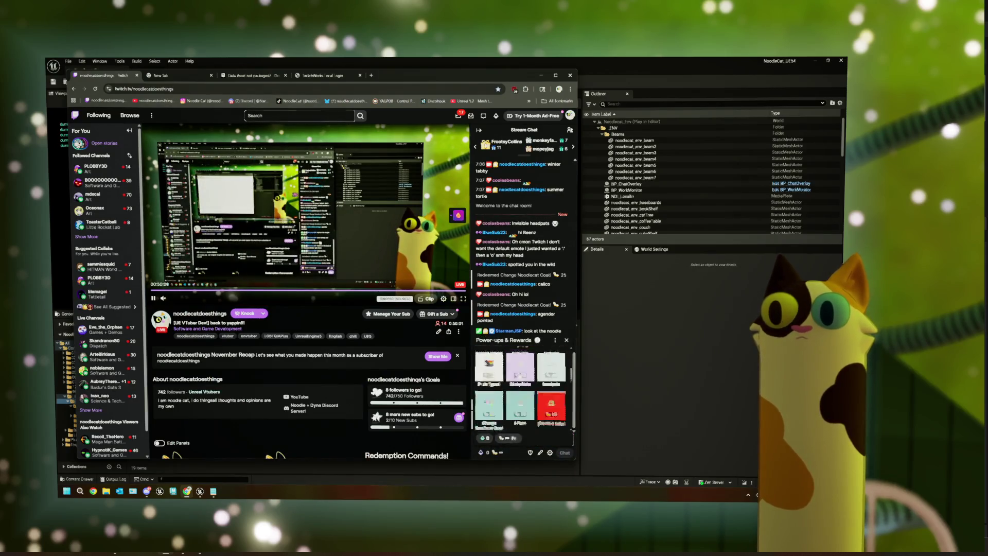
left_click(497, 379)
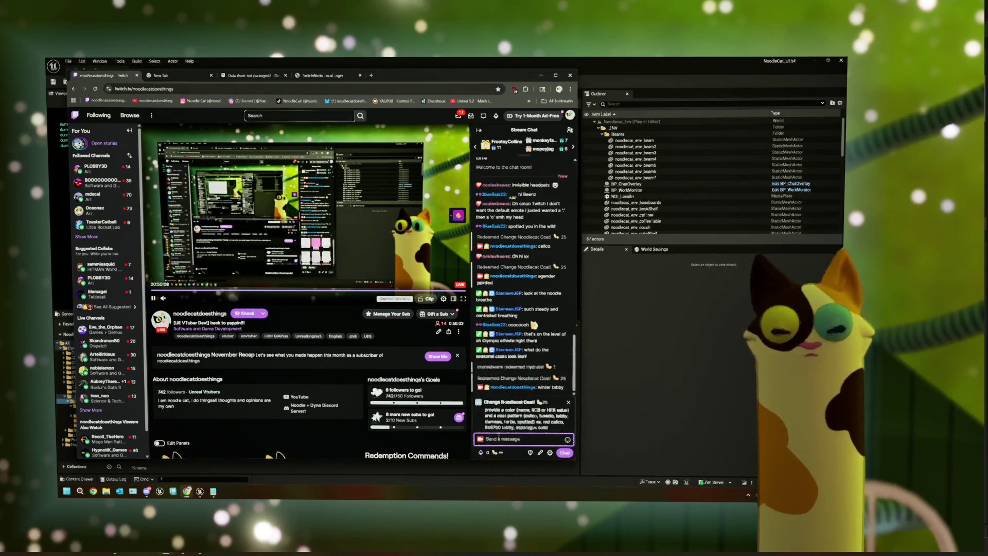
type("winter tabby")
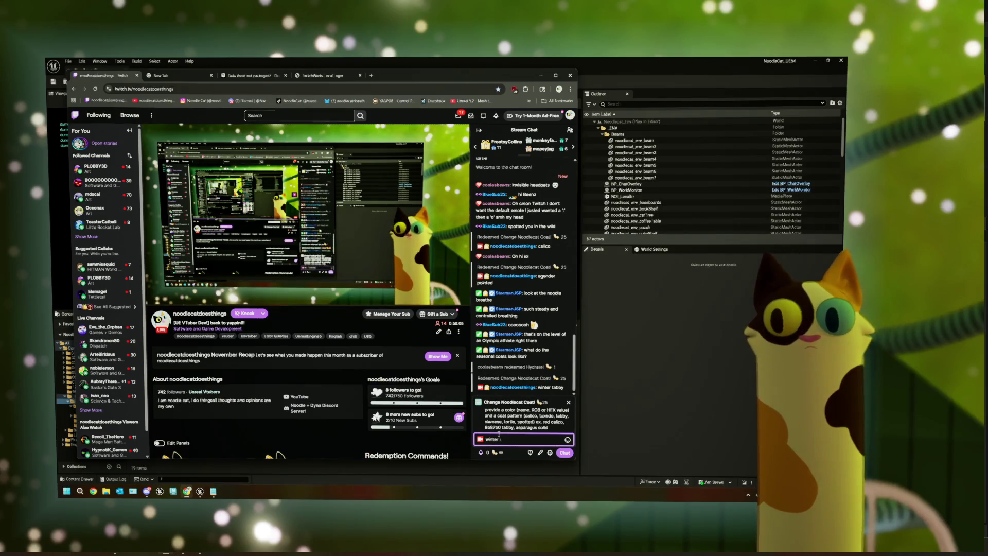
left_click(565, 452)
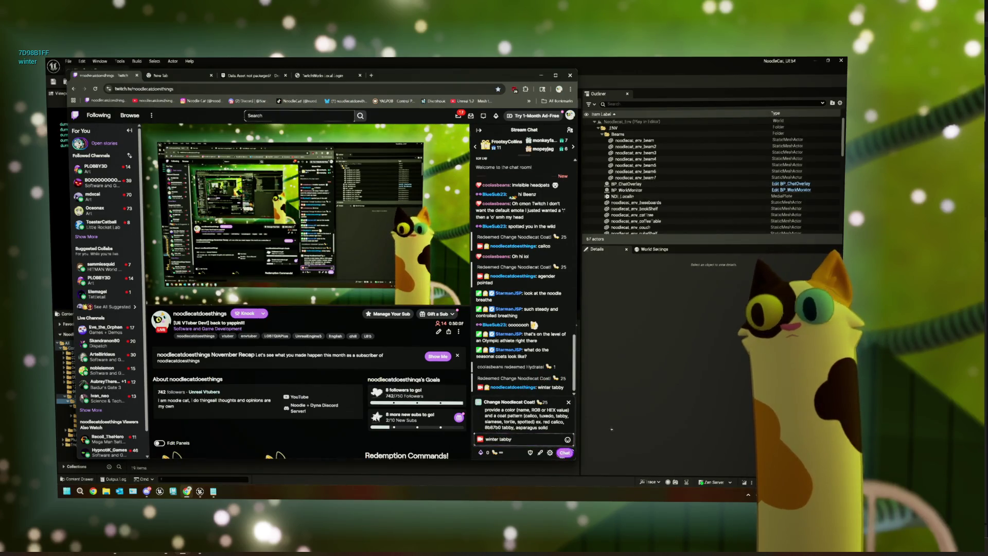
key("alt+Tab")
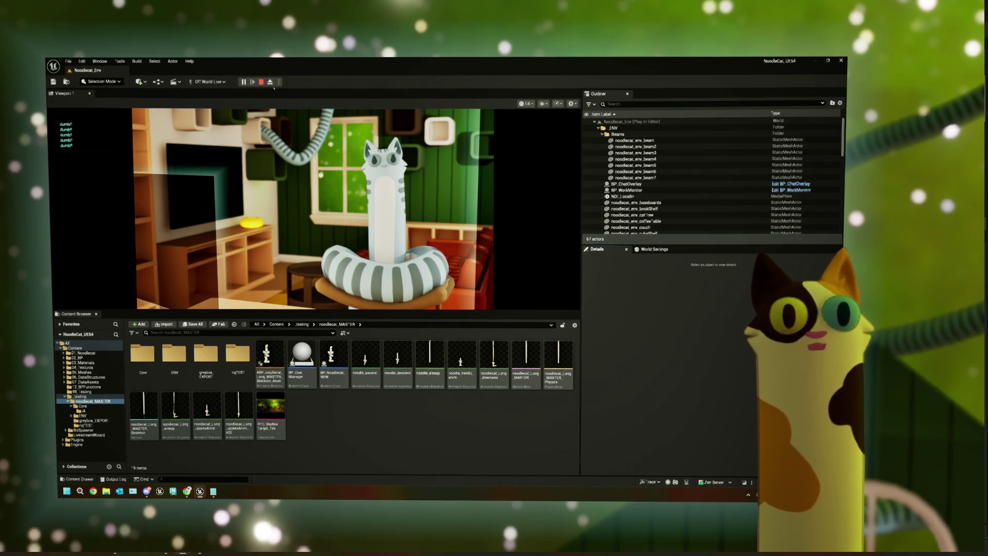
key("Escape")
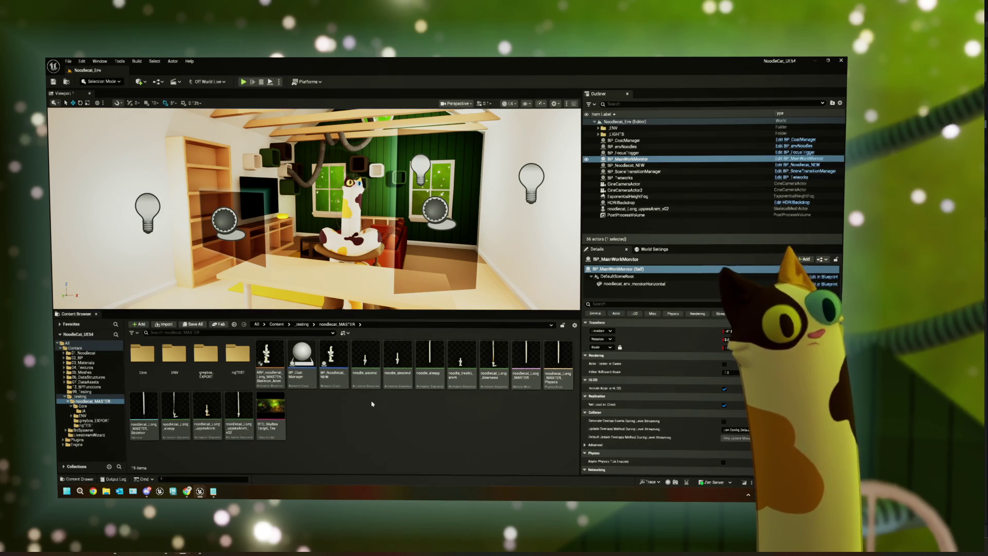
- In ThePlan.txt, delete the 'data assets dont package!!!!' line and its leftover empty line
left_click(213, 491)
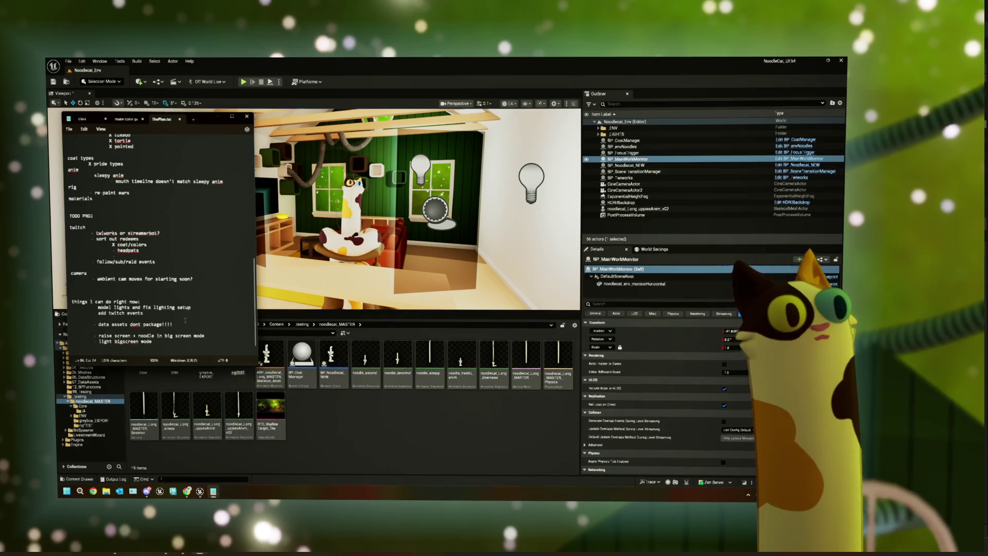
triple_click(100, 324)
key("Home")
key("shift+End")
key("BackSpace")
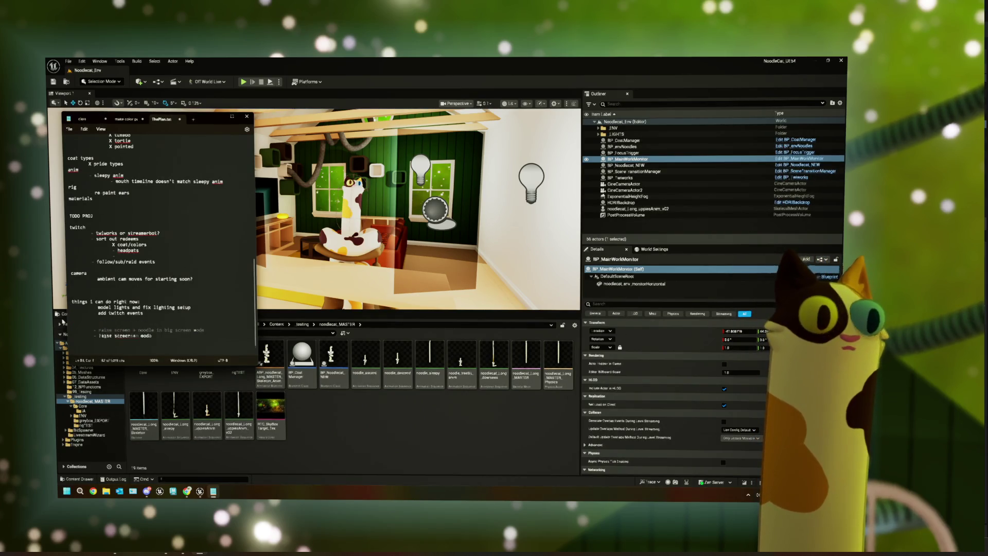
key("Delete")
key("Delete")
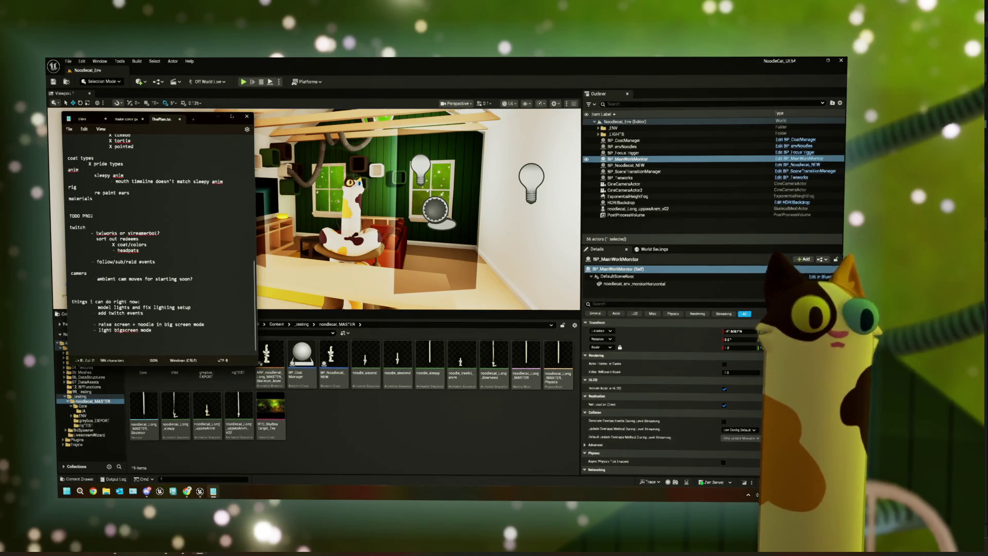
- Add 'packaged project not cost change main model' at the end and minimize Notepad
key("Down")
key("Down")
key("Down")
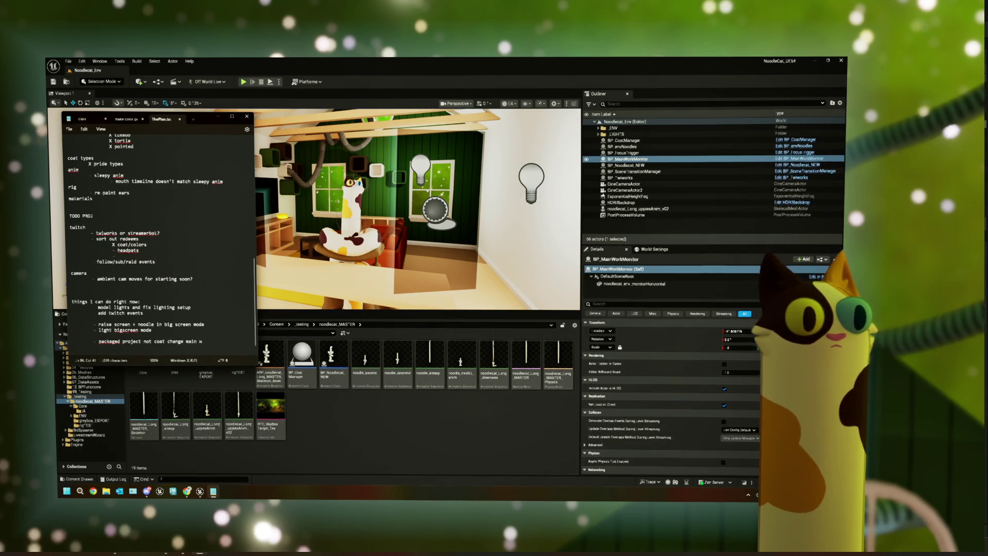
type("odel")
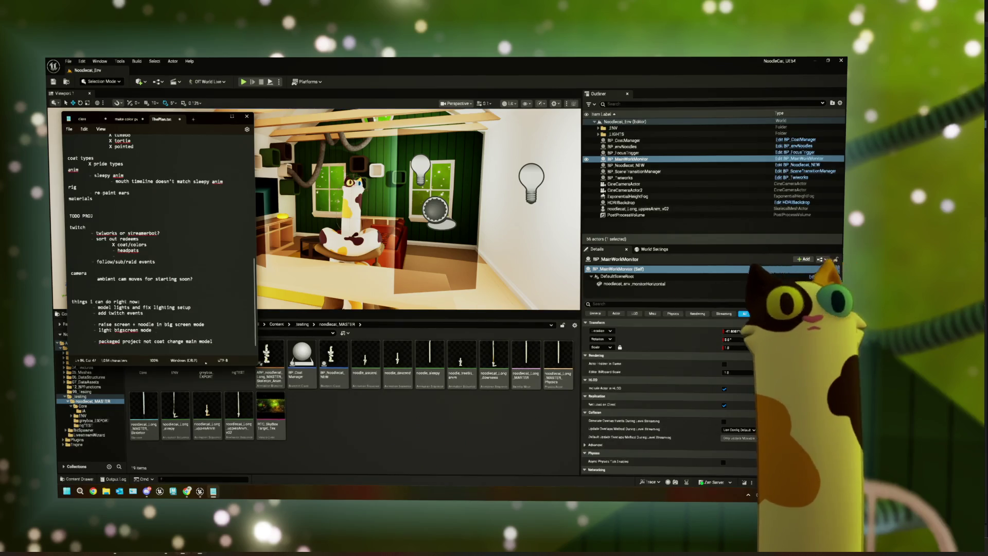
left_click(349, 426)
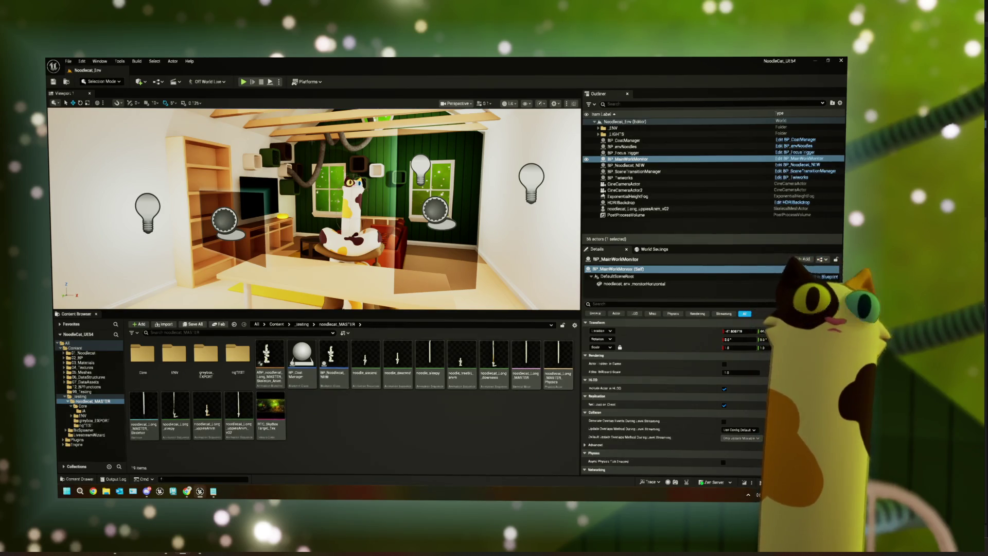
left_click(307, 81)
- Package the project for Windows into the GameBuilds\20251220\Windows folder
mouse_move(345, 168)
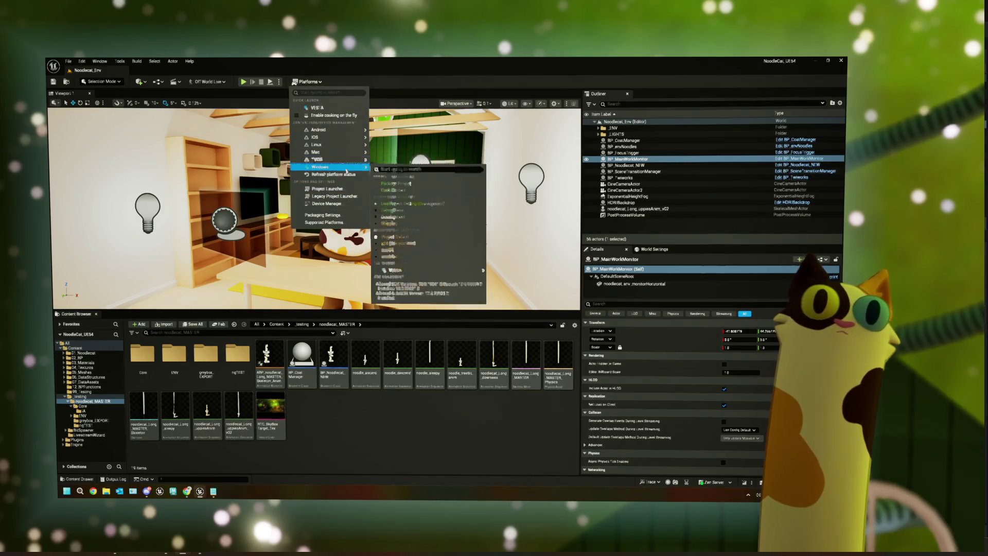
left_click(397, 183)
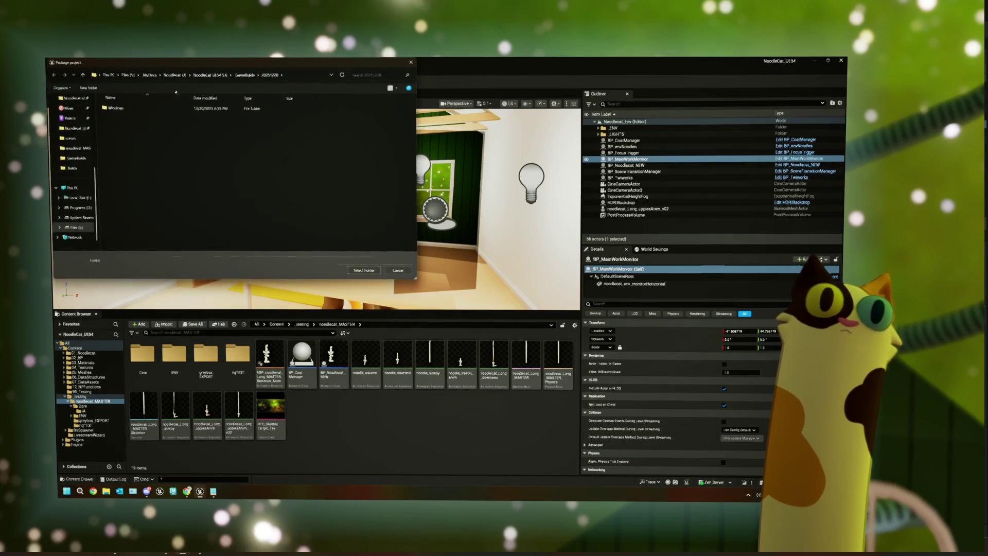
left_click(247, 76)
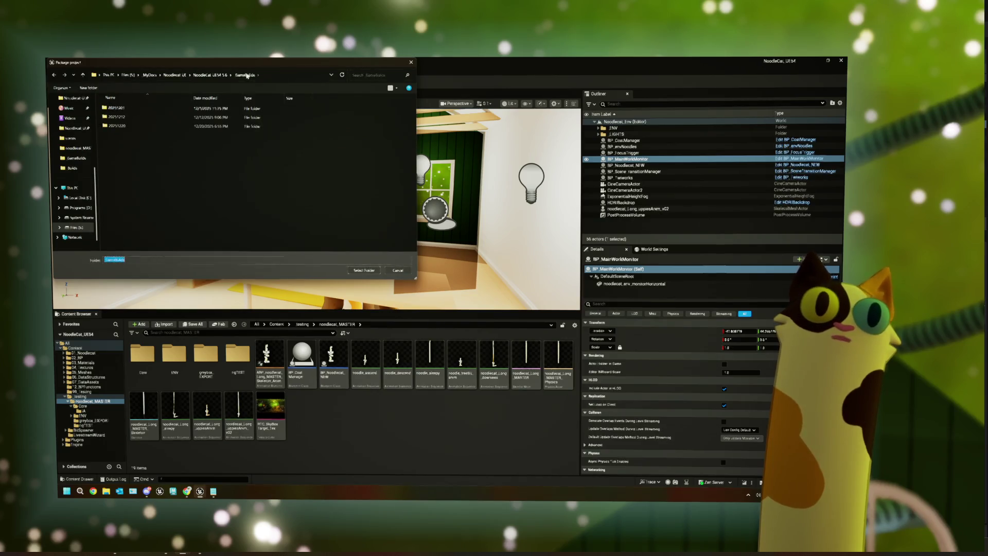
left_click(121, 127)
double_click(121, 128)
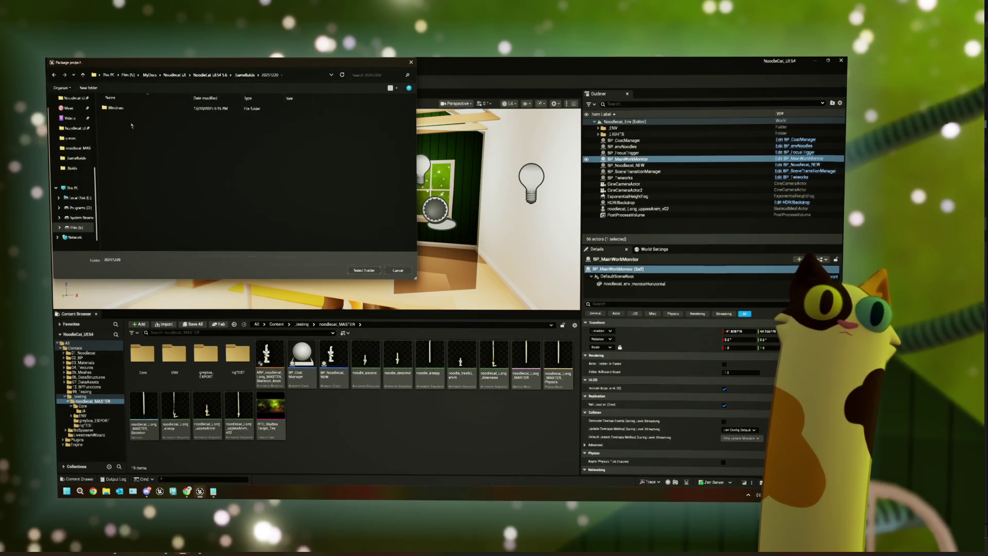
double_click(124, 109)
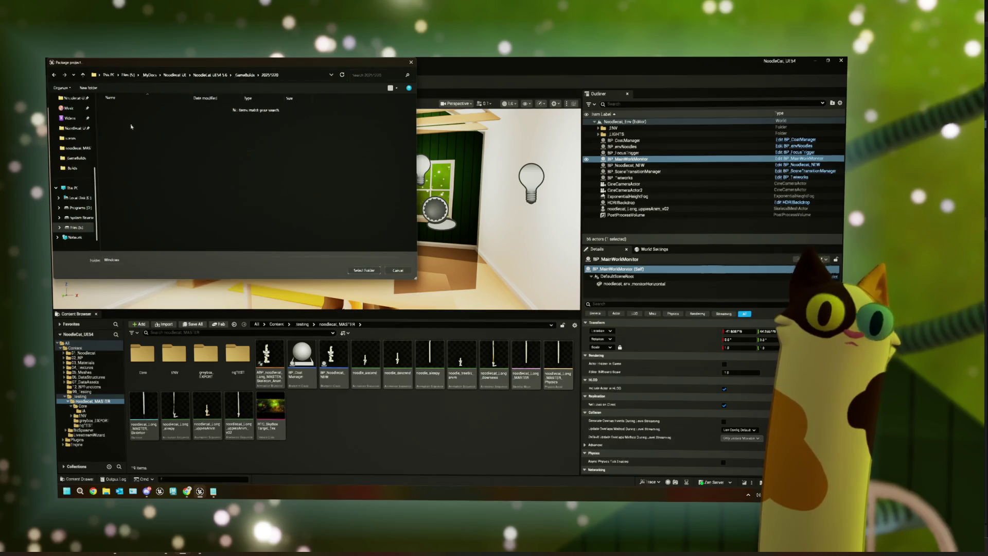
left_click(368, 271)
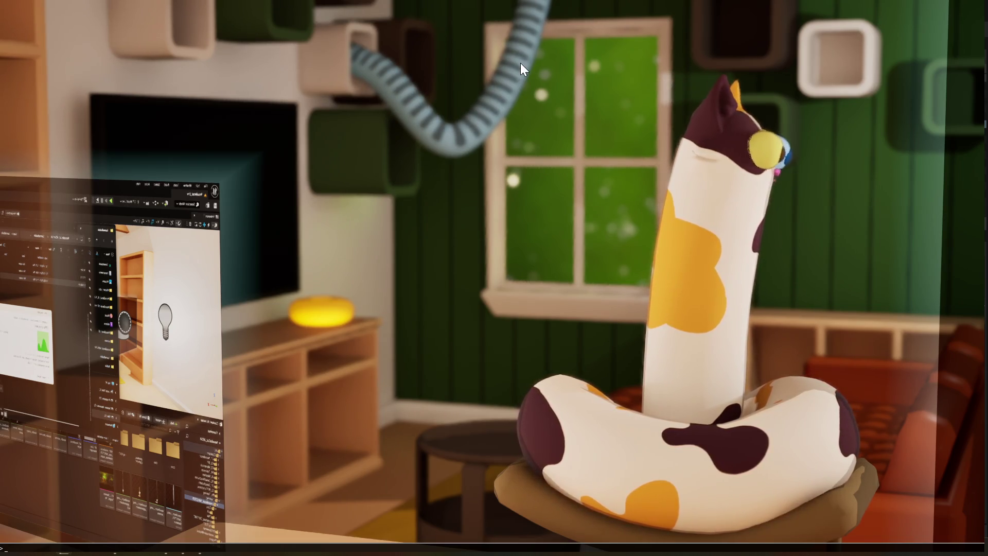
- Enter the 'stat fps' console command to display the FPS and frame-time counter
type("stat")
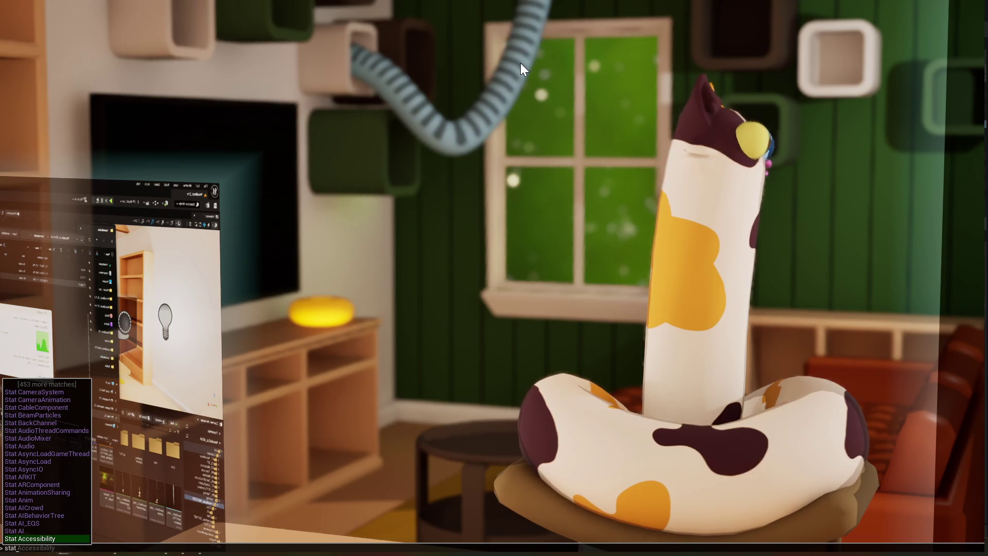
type(" fps")
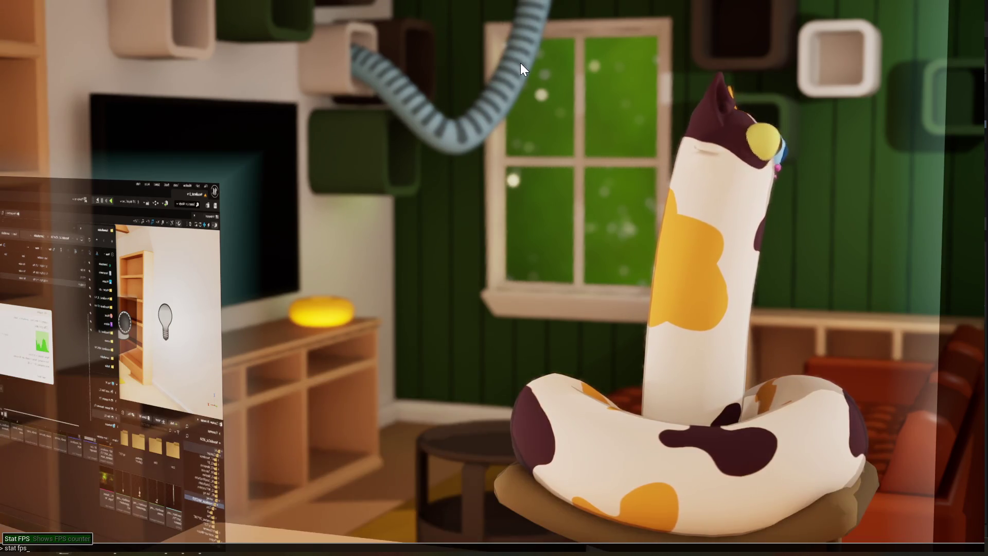
key("Return")
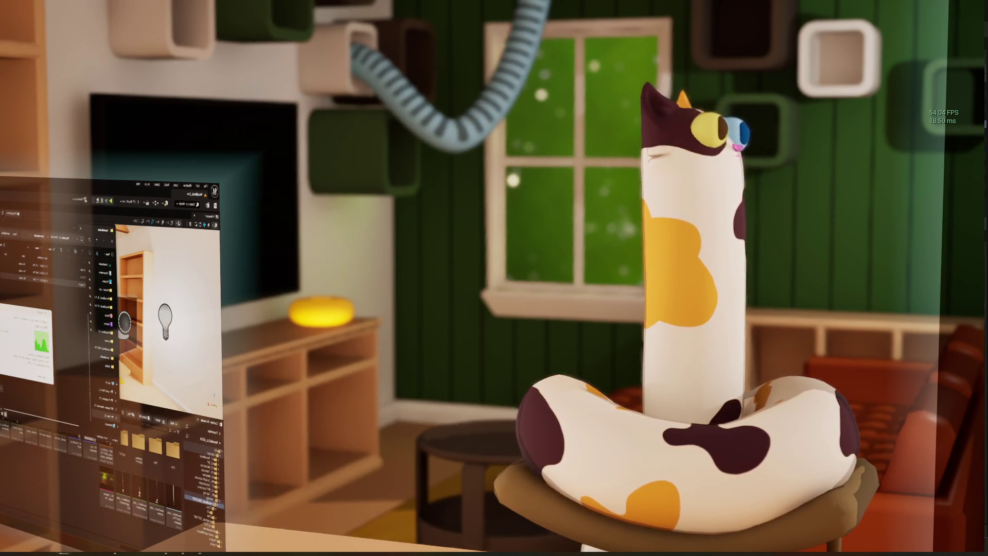
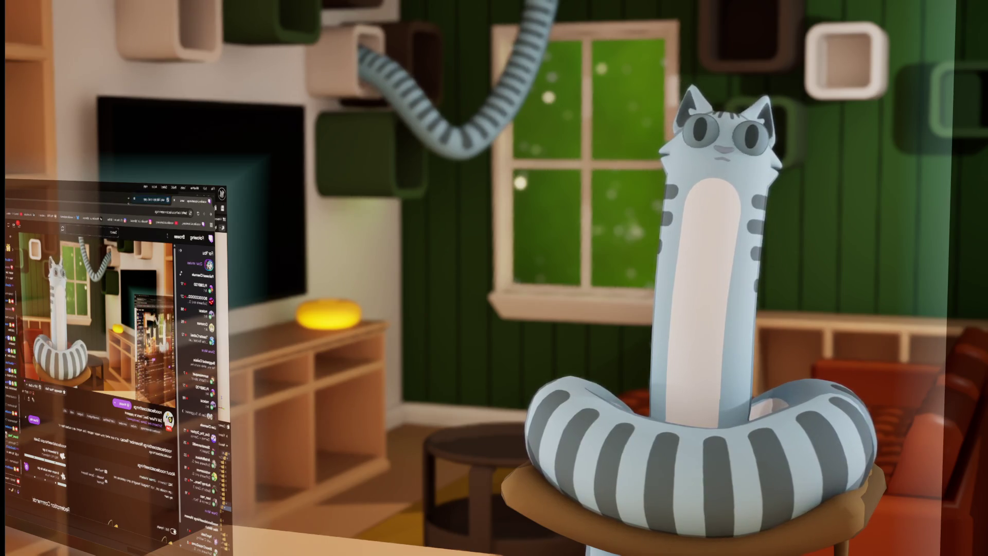
- Close the extra browser tab and bring the Unreal Editor with Noodlecat_Env to the front
key("ctrl+t")
key("ctrl+w")
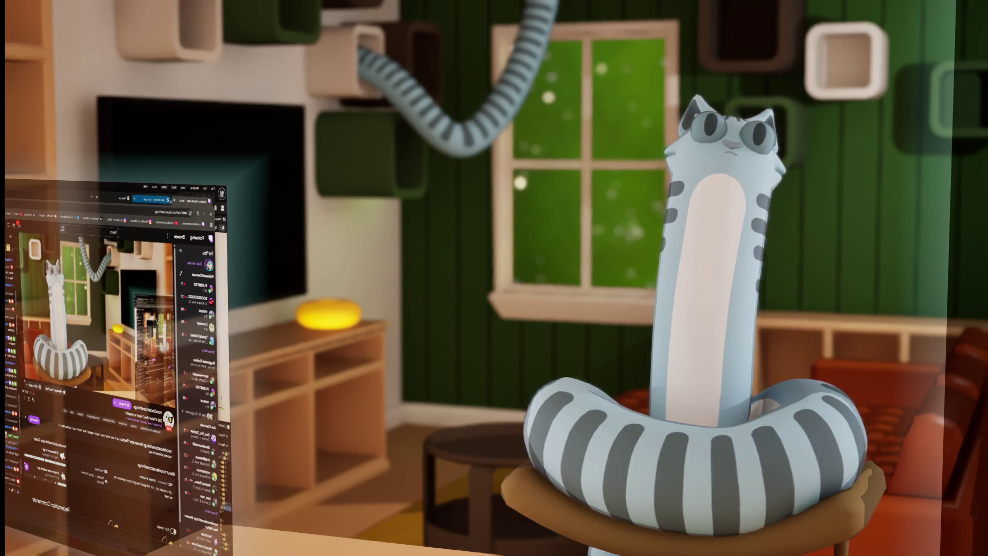
key("alt+Tab")
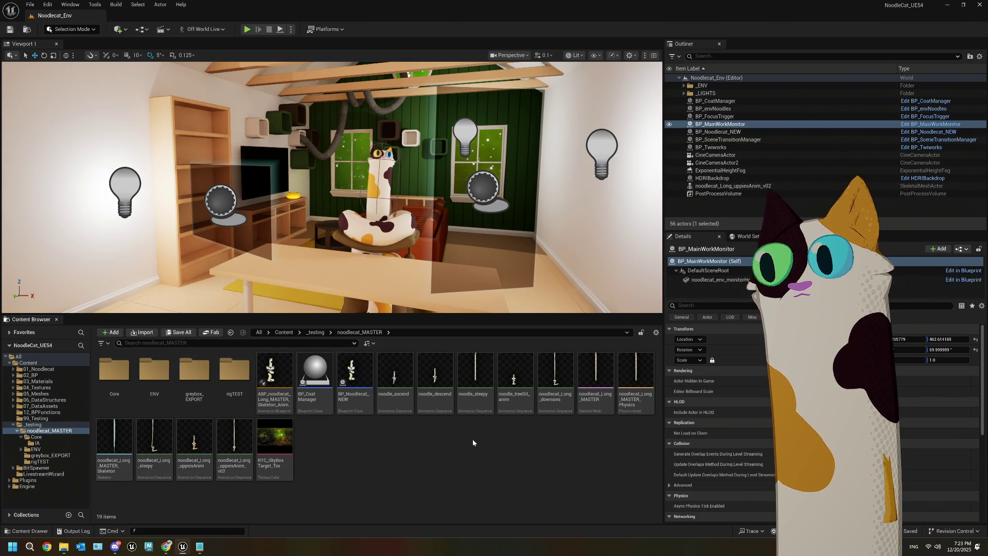
left_click(205, 549)
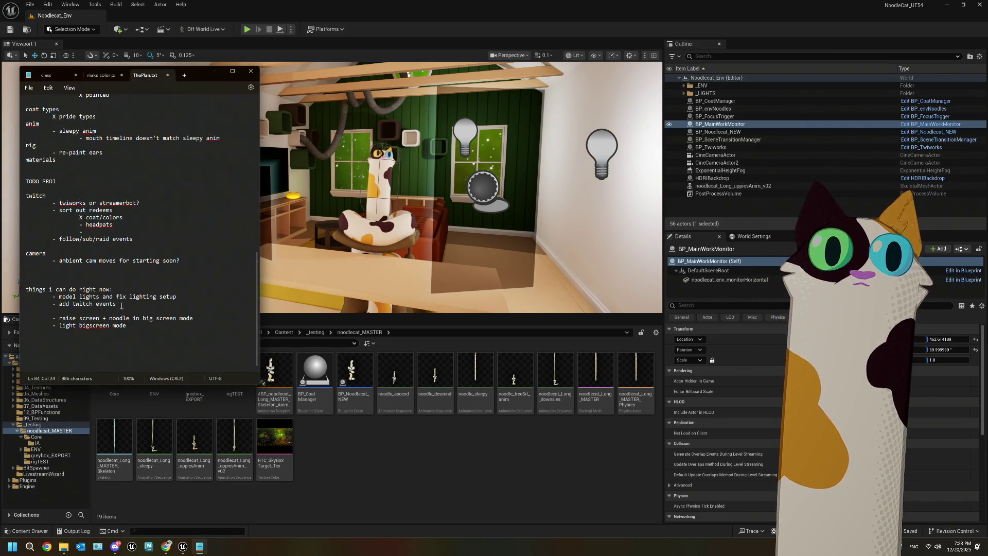
left_click_drag(122, 306, 53, 303)
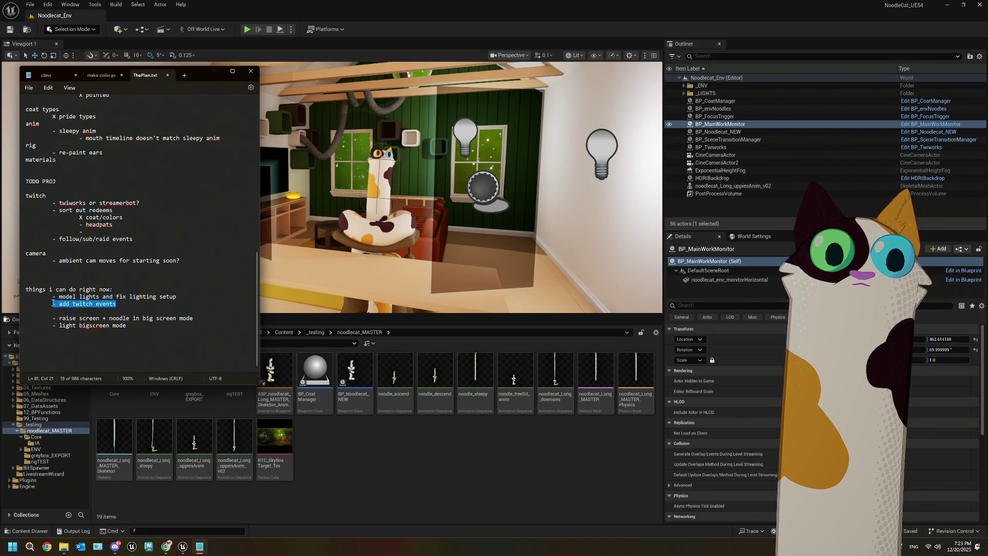
left_click_drag(192, 328, 54, 319)
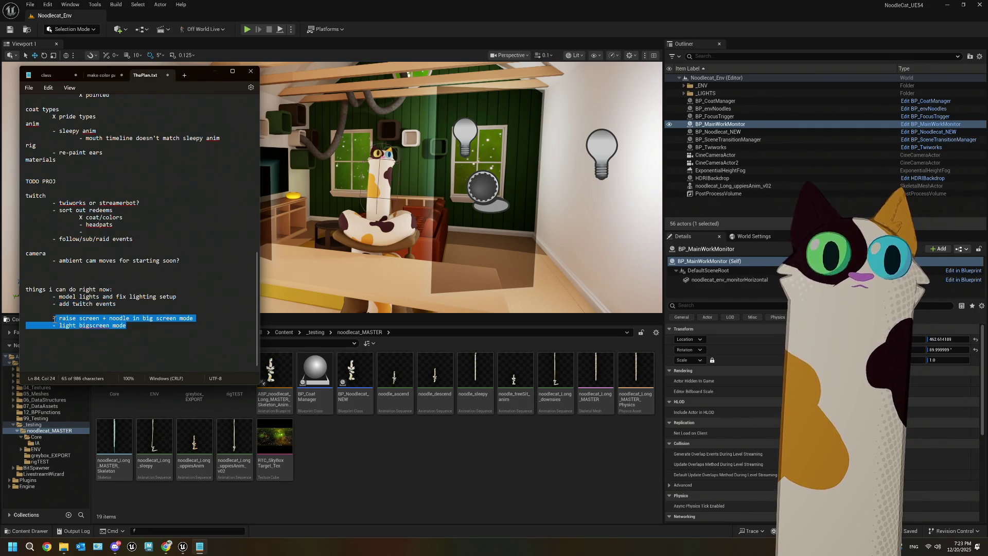
left_click_drag(127, 301, 51, 302)
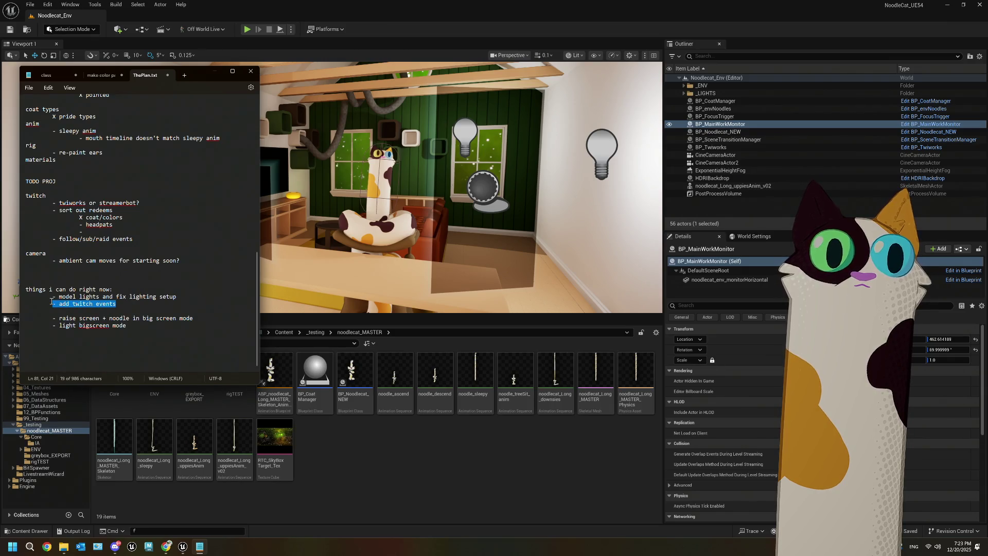
left_click(378, 484)
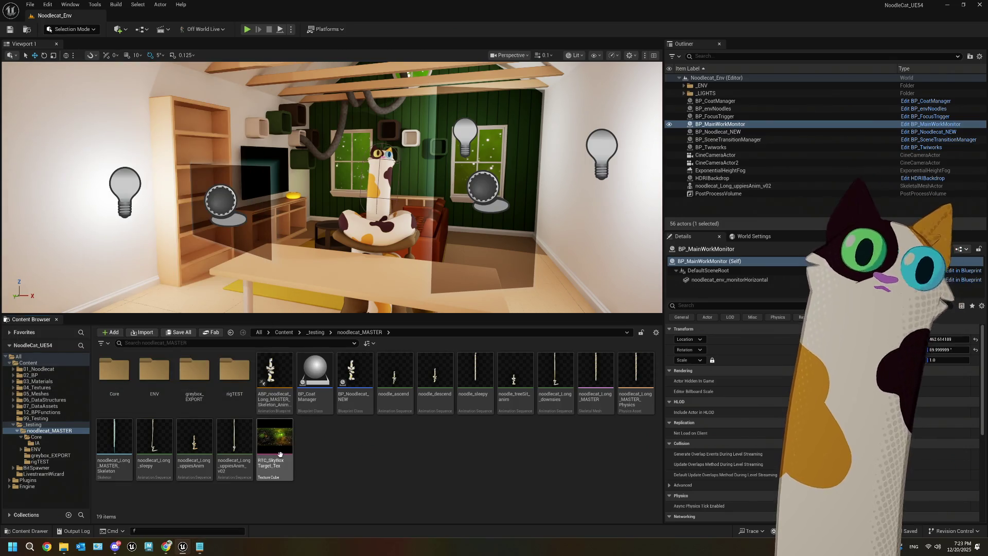
- Open the BP_Twiworks Blueprint from the 02_BP folder in its own editor
left_click(710, 147)
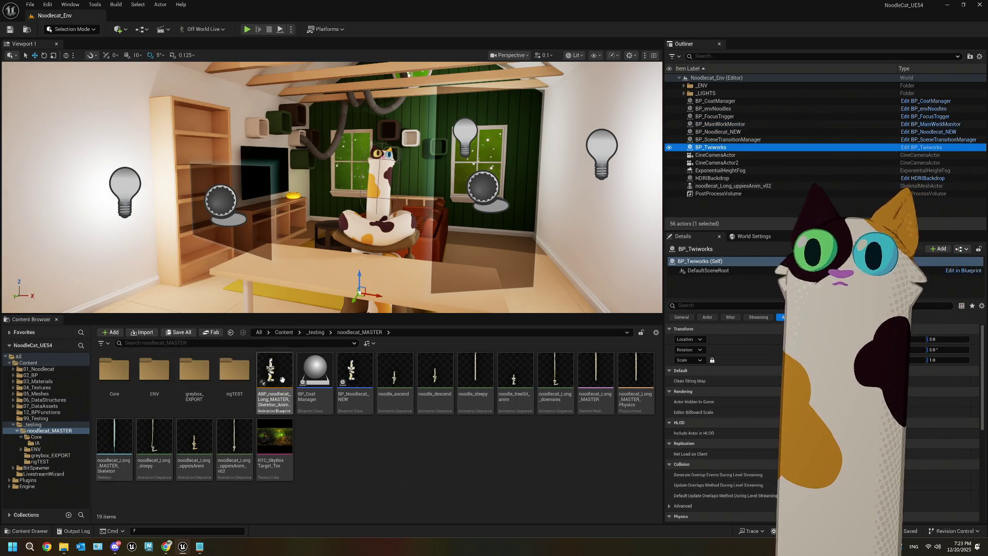
left_click(53, 376)
double_click(315, 371)
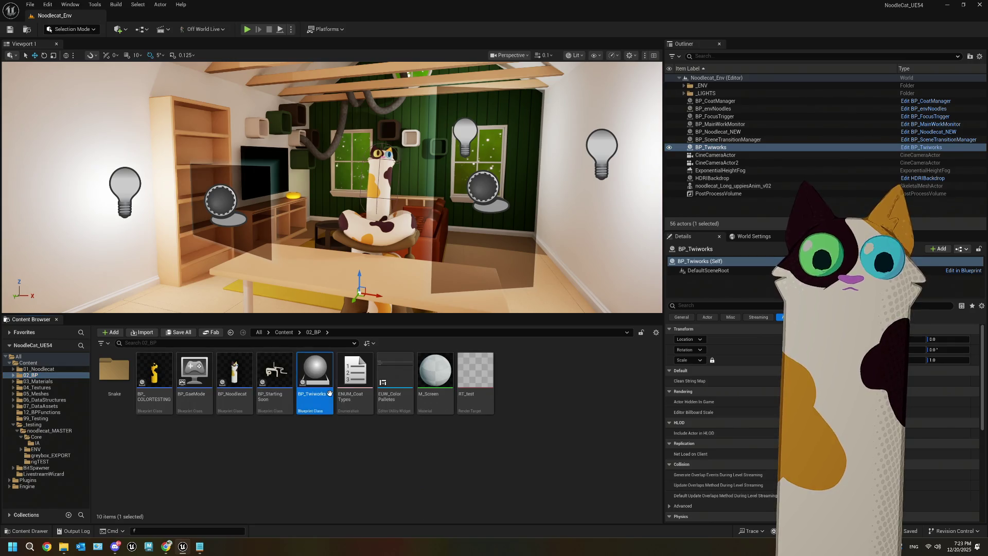
scroll(341, 264, "down", 5)
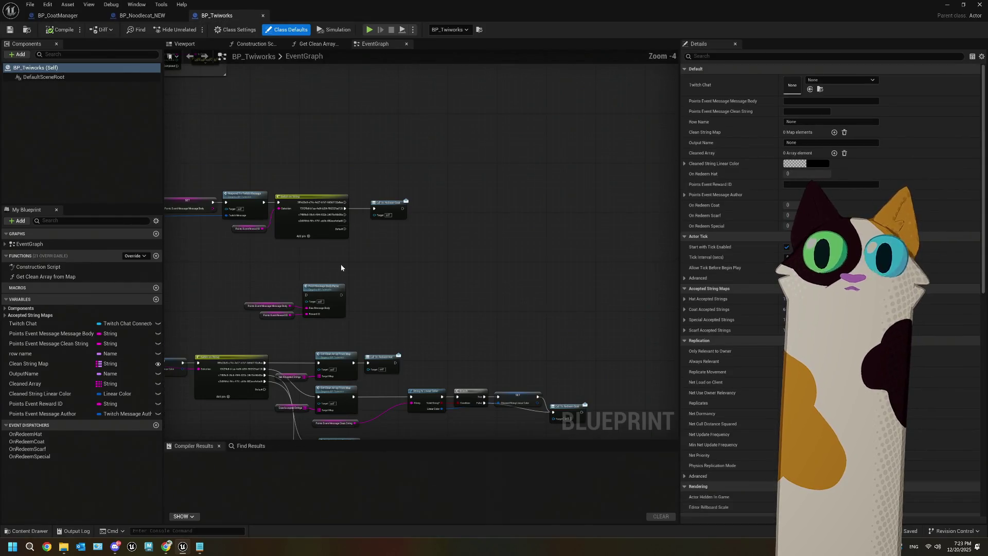
mouse_move(371, 284)
left_mouse_down()
mouse_move(463, 224)
mouse_move(527, 237)
left_mouse_up()
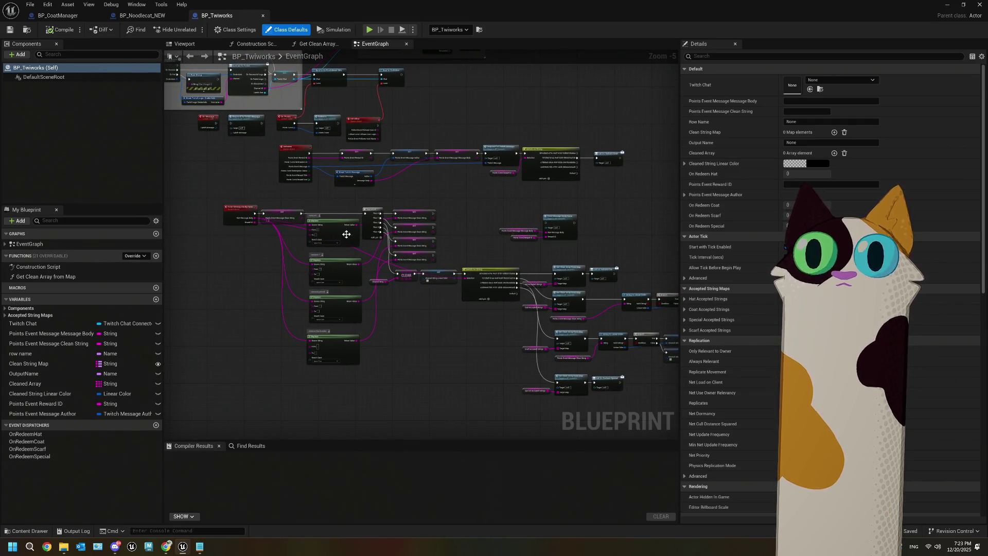
- Survey the EventGraph's Twitch Login, woaw and OnFollow groups, then select OnRedeemHat
scroll(300, 222, "up", 1)
scroll(315, 289, "up", 2)
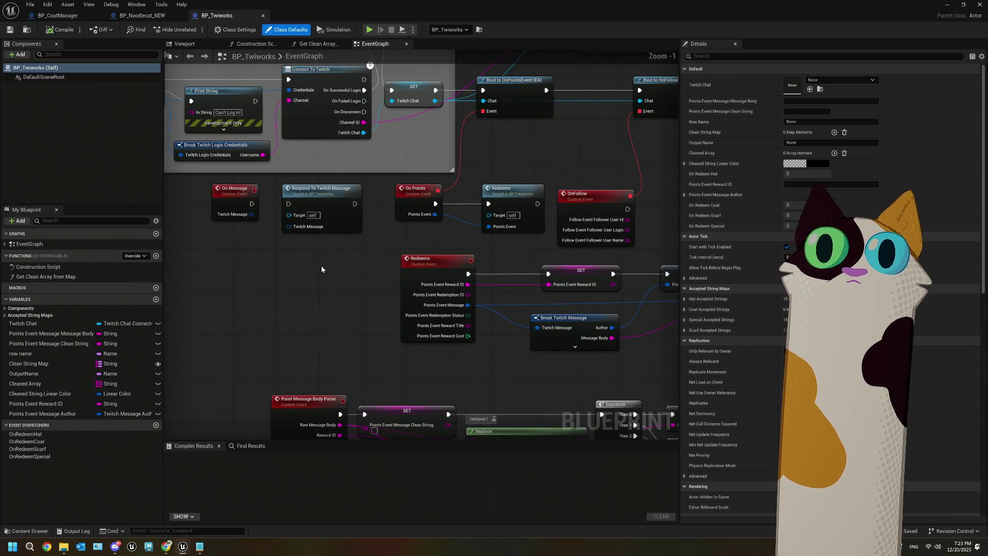
scroll(321, 266, "up", 1)
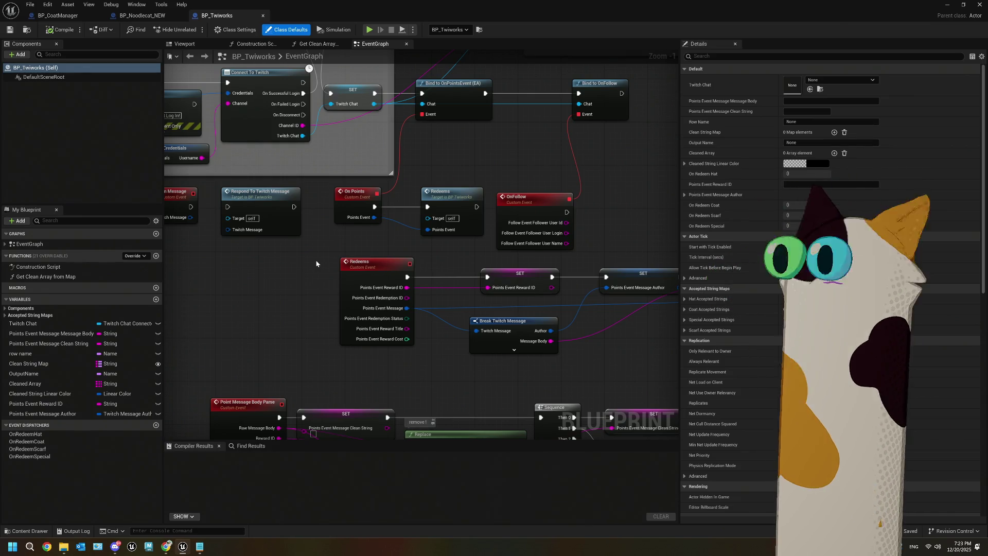
mouse_move(464, 165)
left_mouse_down()
mouse_move(464, 195)
mouse_move(450, 211)
left_mouse_up()
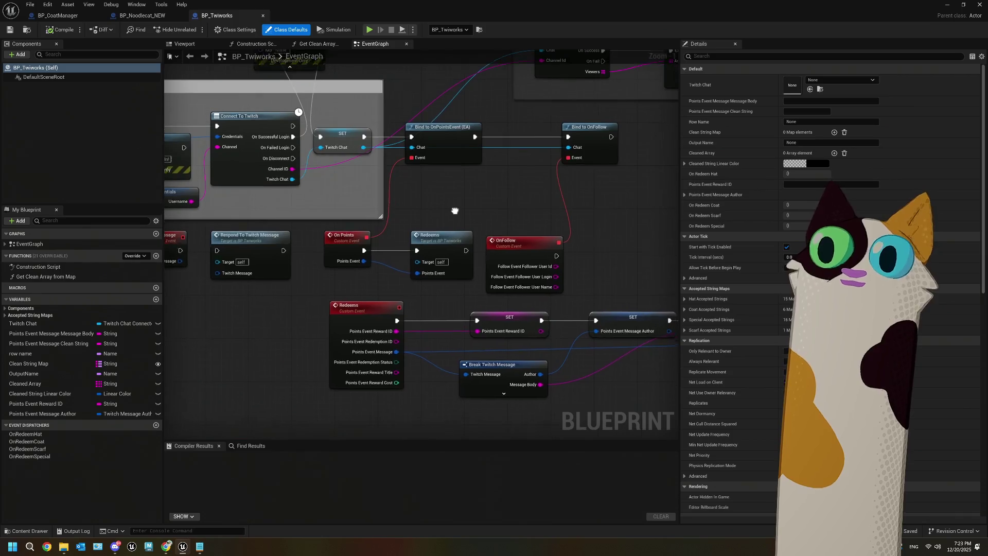
scroll(523, 193, "up", 1)
left_click_drag(522, 239, 416, 226)
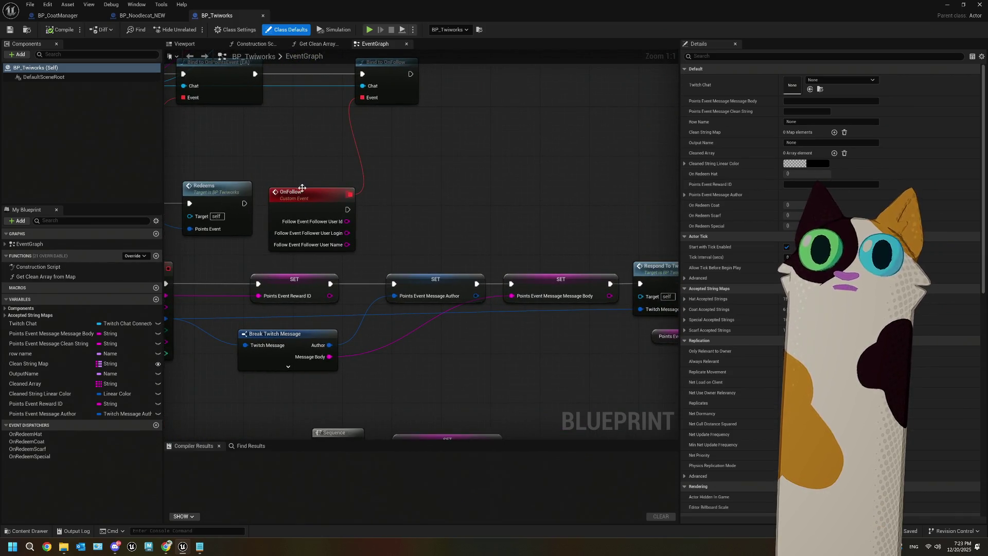
scroll(302, 188, "down", 4)
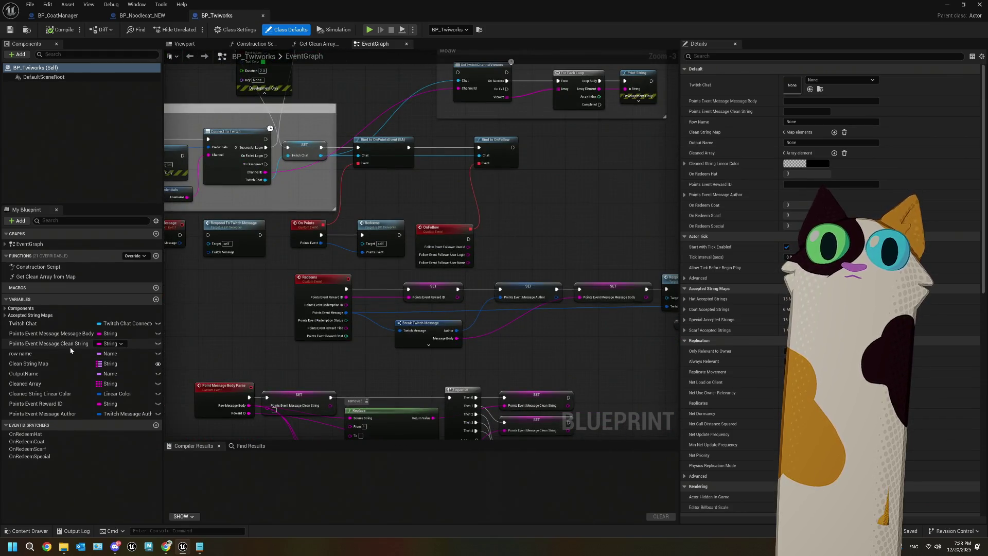
left_click_drag(221, 106, 458, 212)
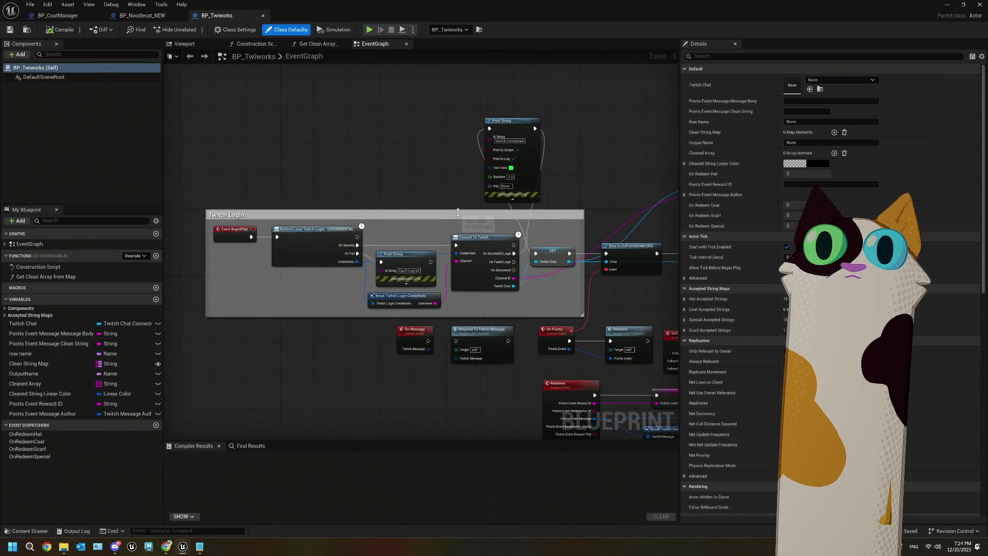
mouse_move(600, 223)
left_mouse_down()
mouse_move(421, 199)
mouse_move(363, 210)
left_mouse_up()
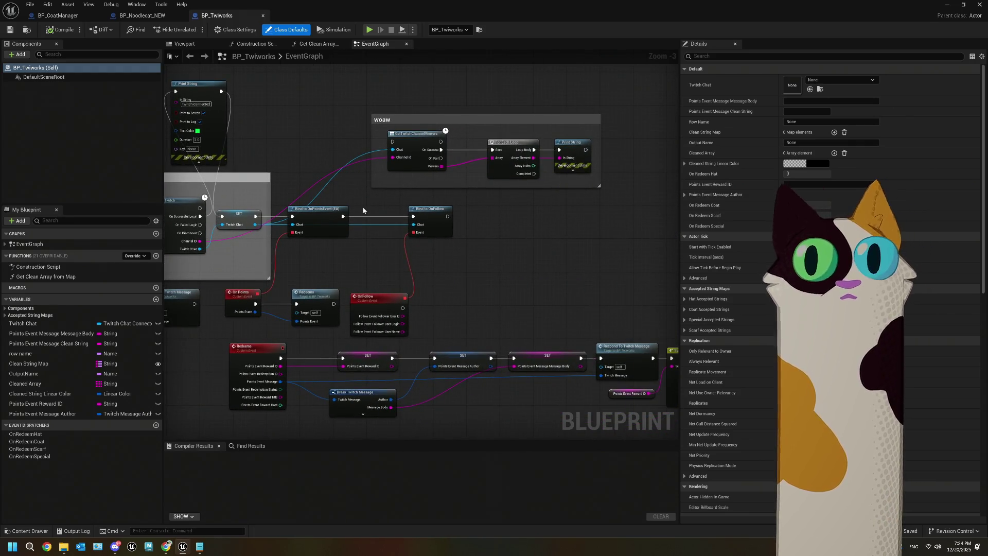
scroll(441, 320, "down", 3)
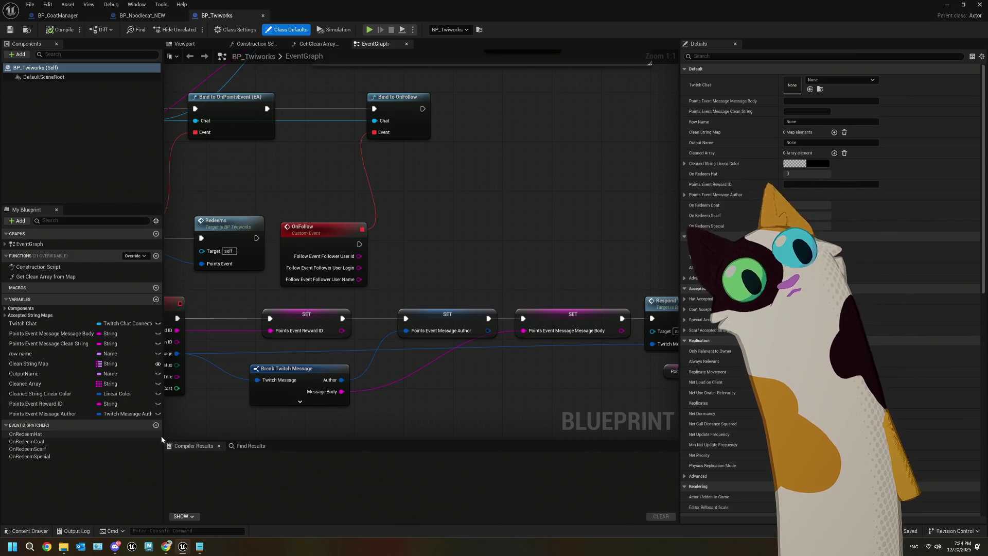
left_click(65, 435)
- Add a new event dispatcher and name it FollowEvent
right_click(65, 437)
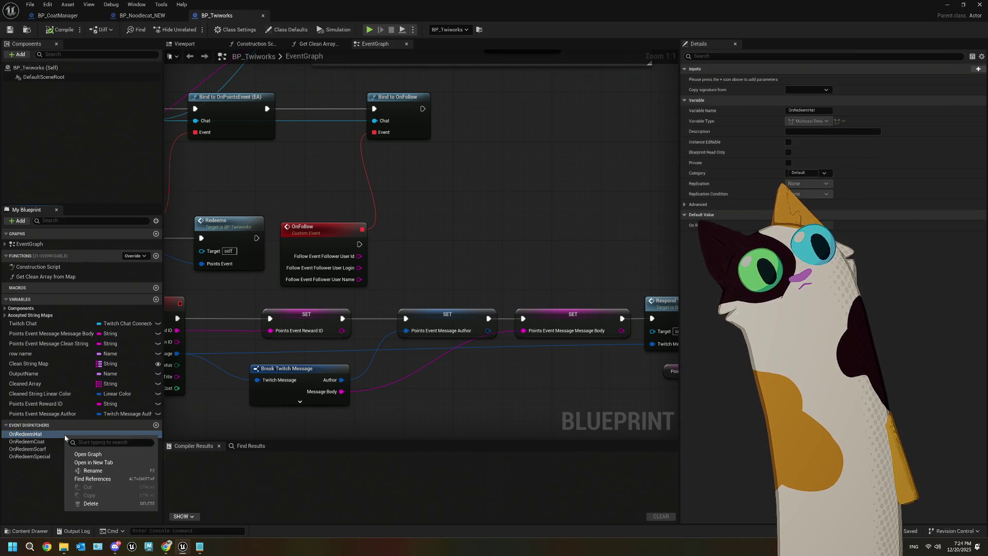
left_click(156, 424)
left_click(156, 424)
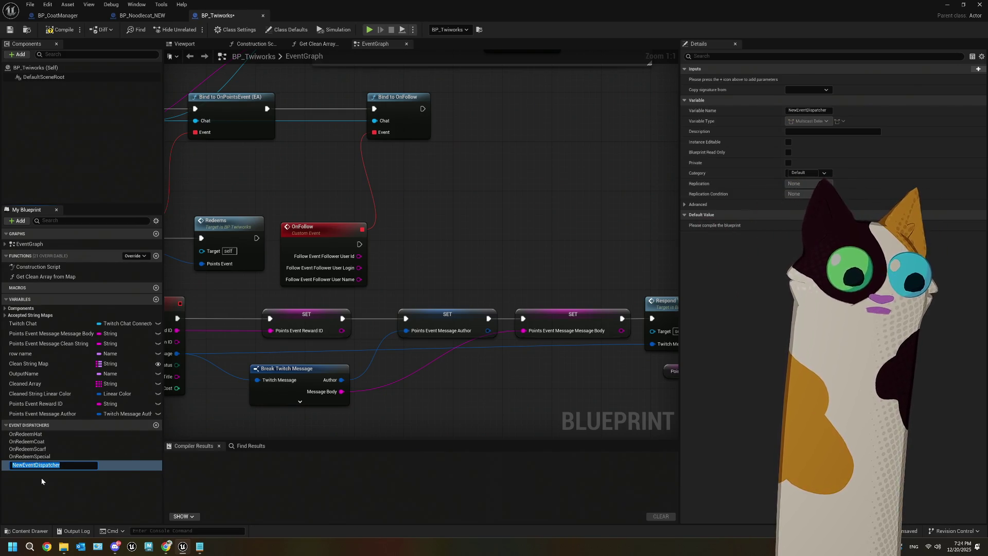
type("OnFOll")
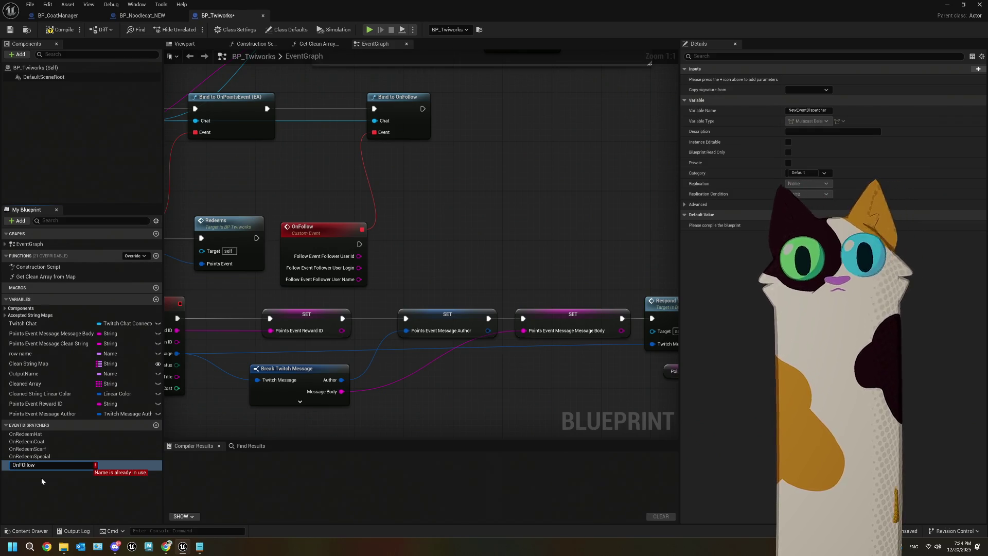
type("ow")
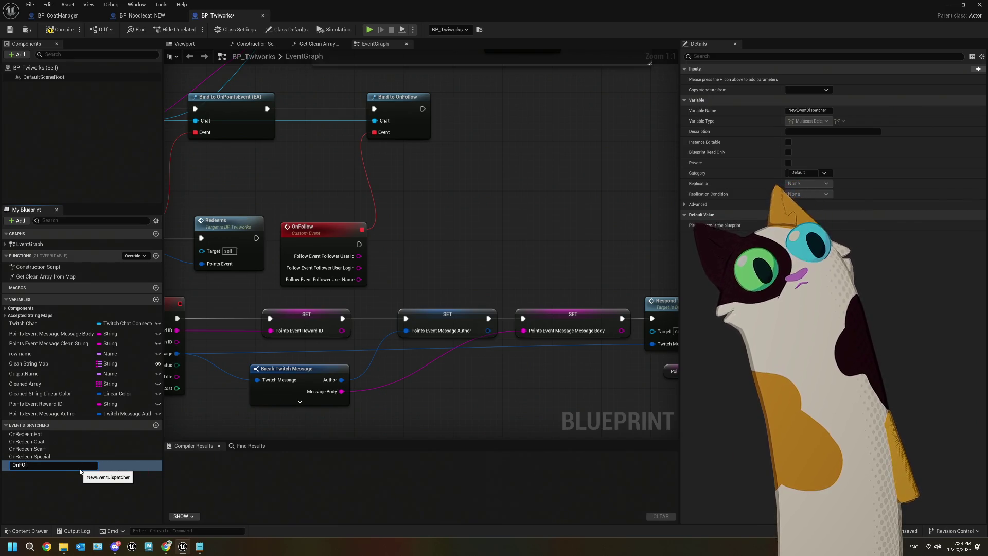
key("BackSpace")
key("BackSpace")
key("BackSpace")
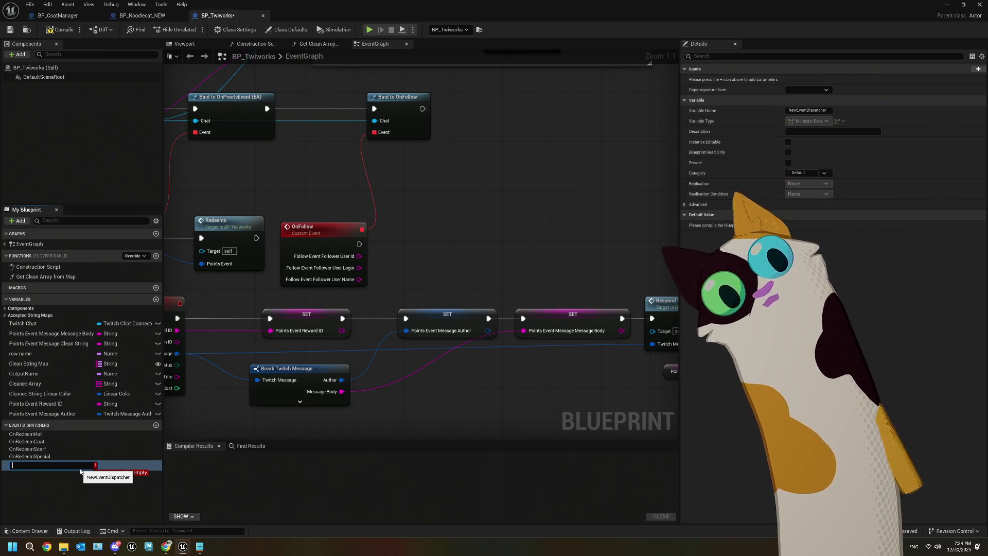
type("Foll")
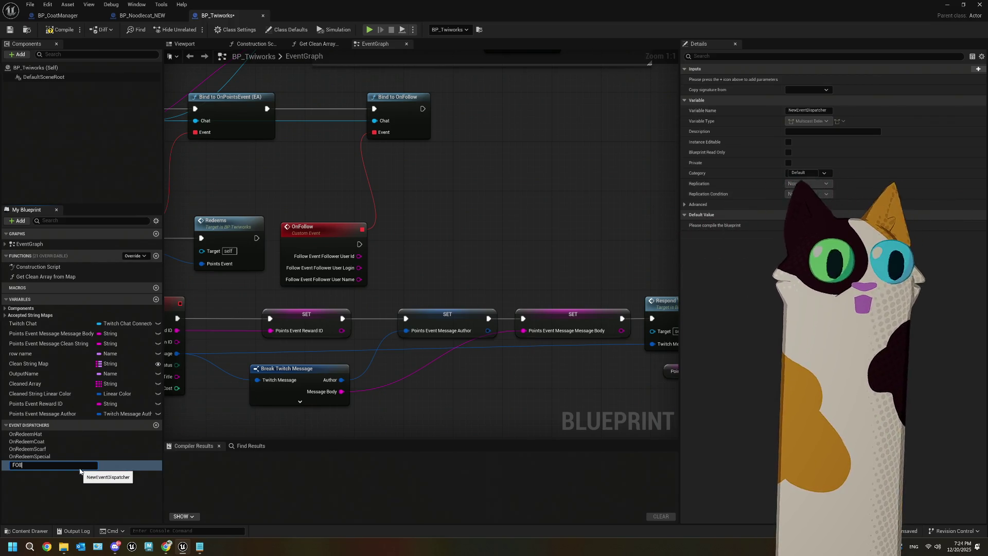
type("owEvent")
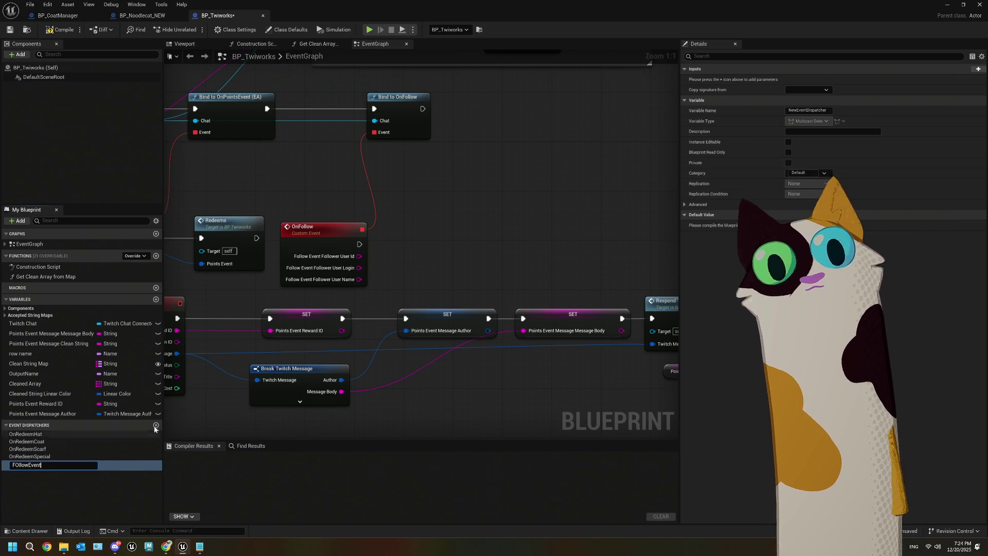
left_click(192, 422)
- Fix the capitalisation of the FollowEvent name and drag the dispatcher into the graph
left_click(35, 465)
left_click(35, 466)
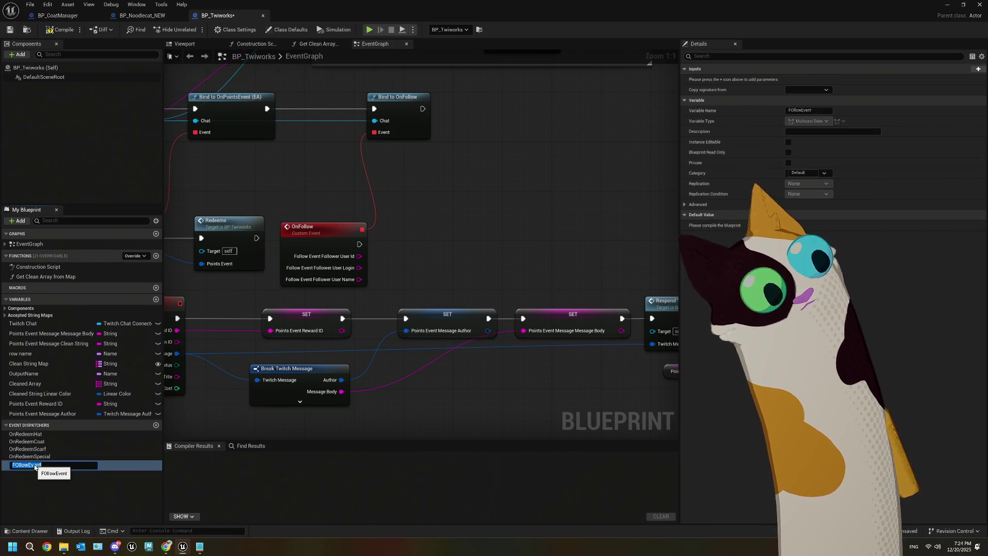
key("Home")
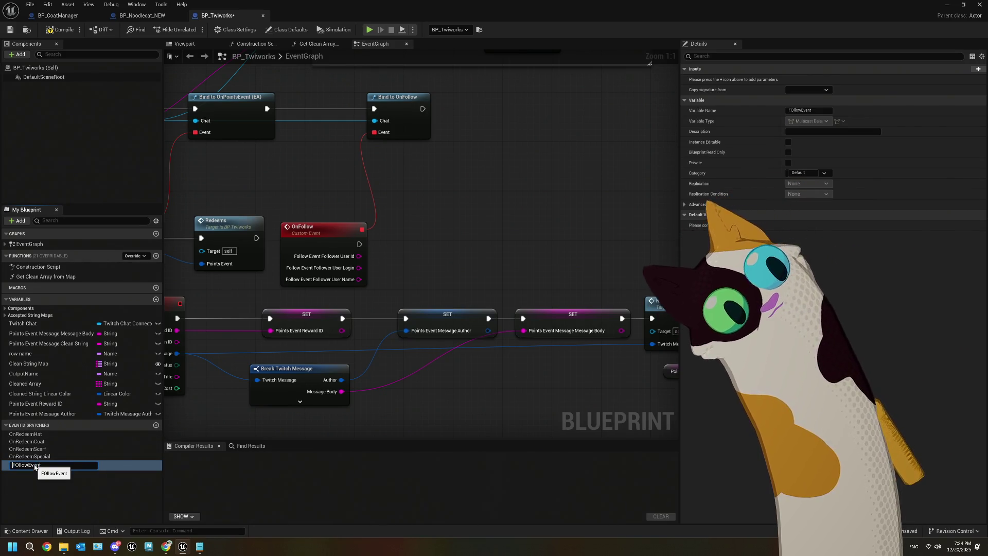
key("Right")
key("Right")
key("BackSpace")
type("o")
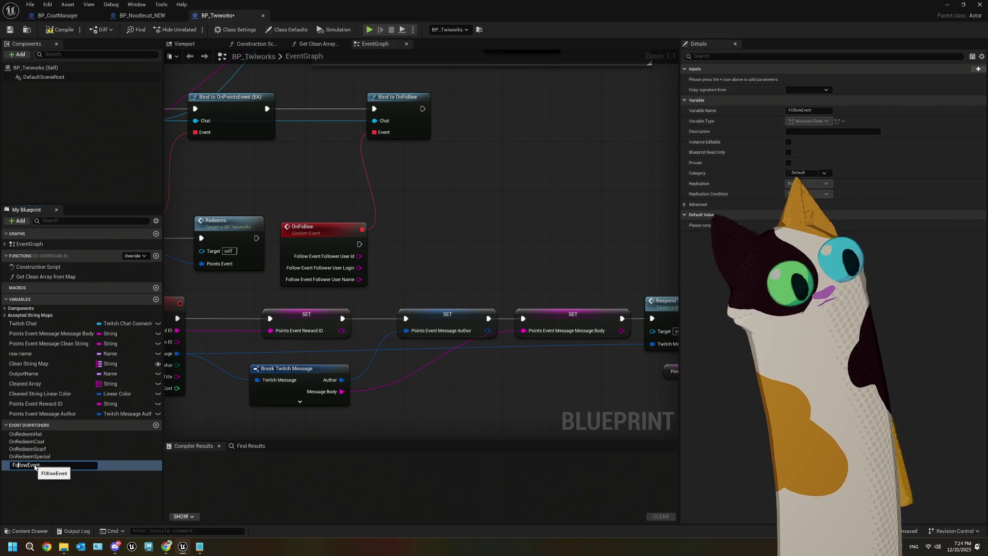
key("Return")
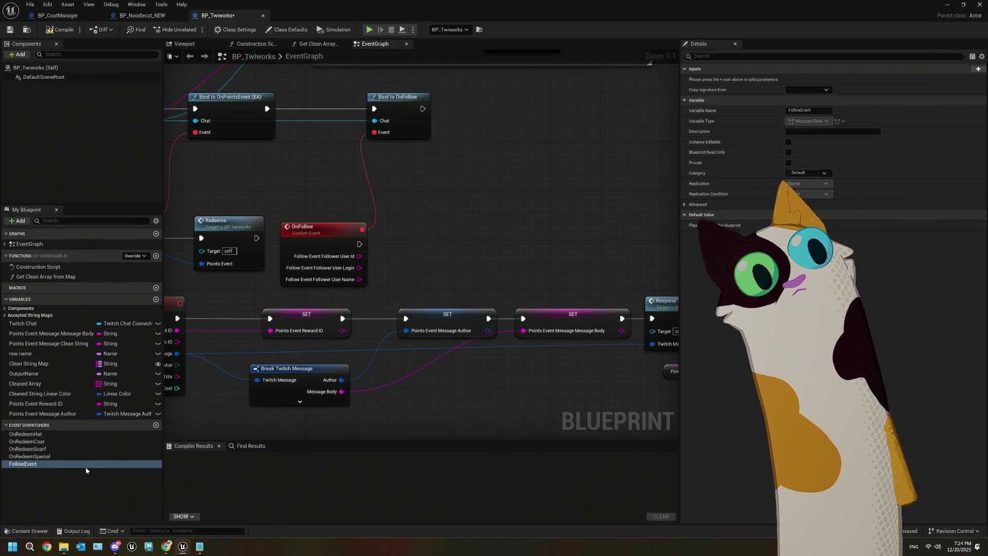
left_click_drag(66, 466, 453, 253)
- Create a Call Follow Event node driven by OnFollow's execution output
left_click(434, 251)
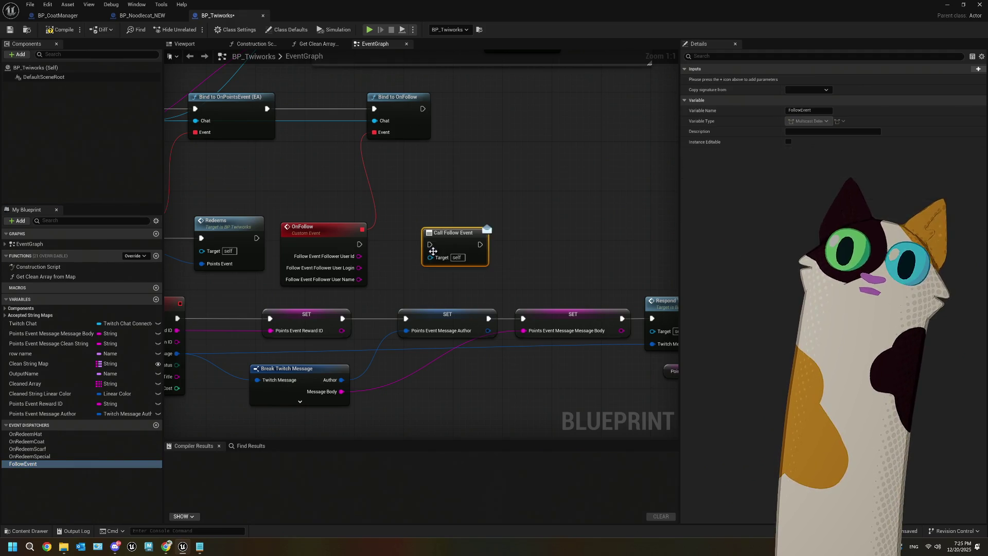
left_click_drag(359, 244, 430, 244)
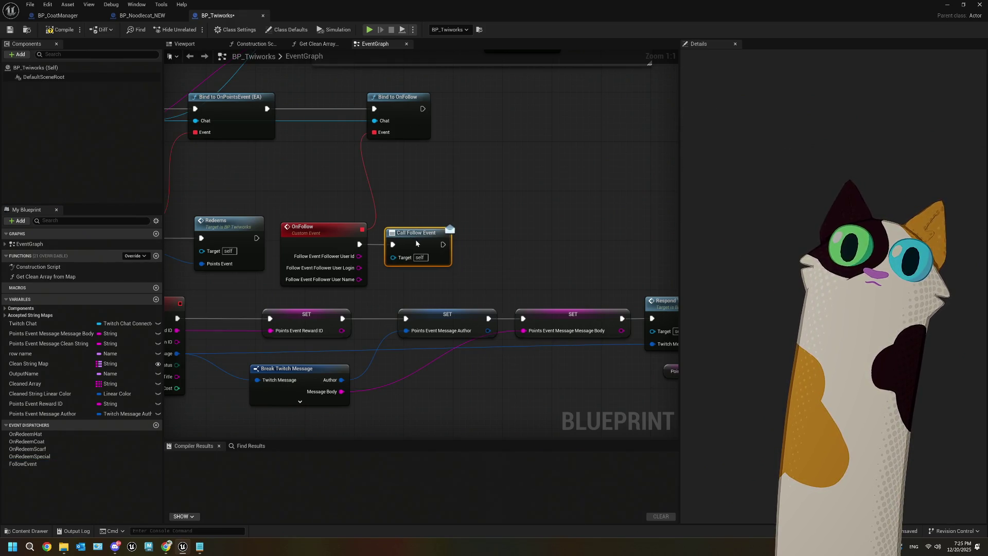
scroll(489, 214, "down", 5)
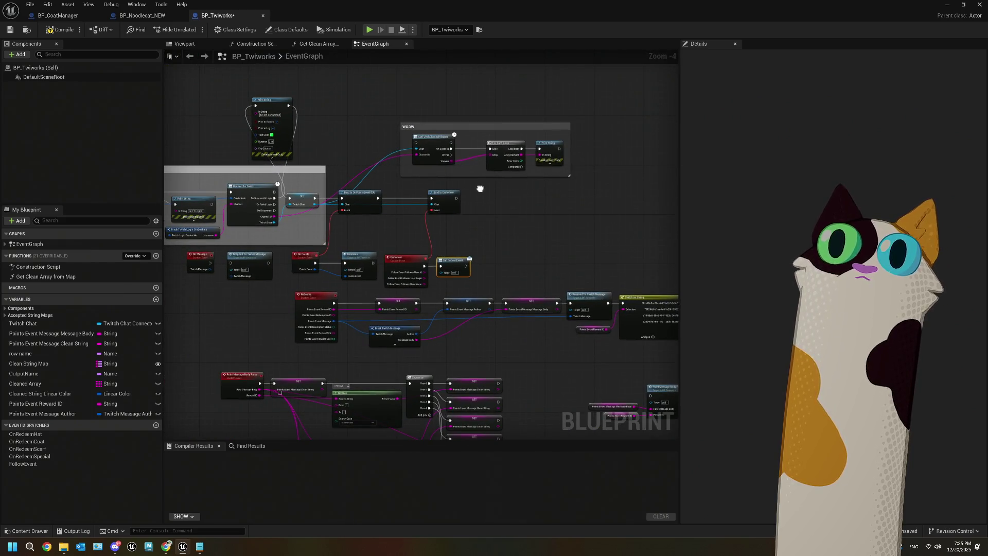
scroll(450, 158, "up", 3)
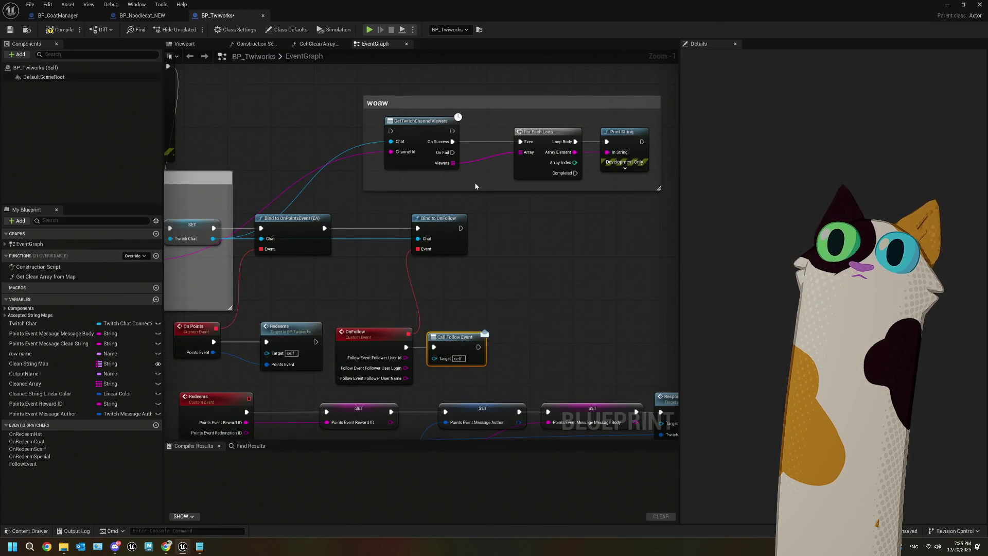
scroll(475, 182, "up", 1)
left_click_drag(480, 195, 394, 195)
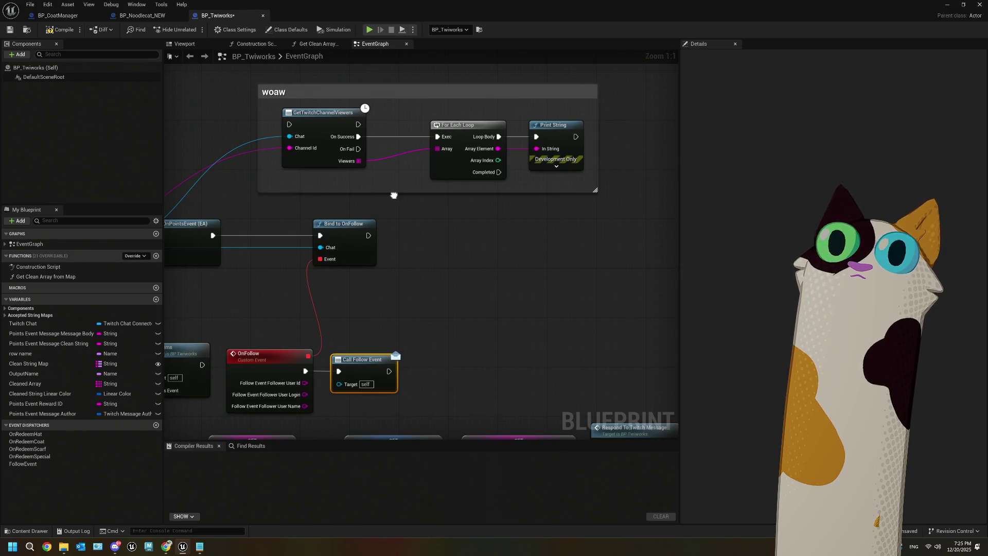
- Select GetTwitchChannelViewers and review the surrounding node network
left_click(324, 138)
scroll(422, 211, "down", 3)
mouse_move(399, 244)
left_mouse_down()
mouse_move(530, 165)
mouse_move(511, 118)
mouse_move(515, 158)
left_mouse_up()
scroll(511, 118, "down", 1)
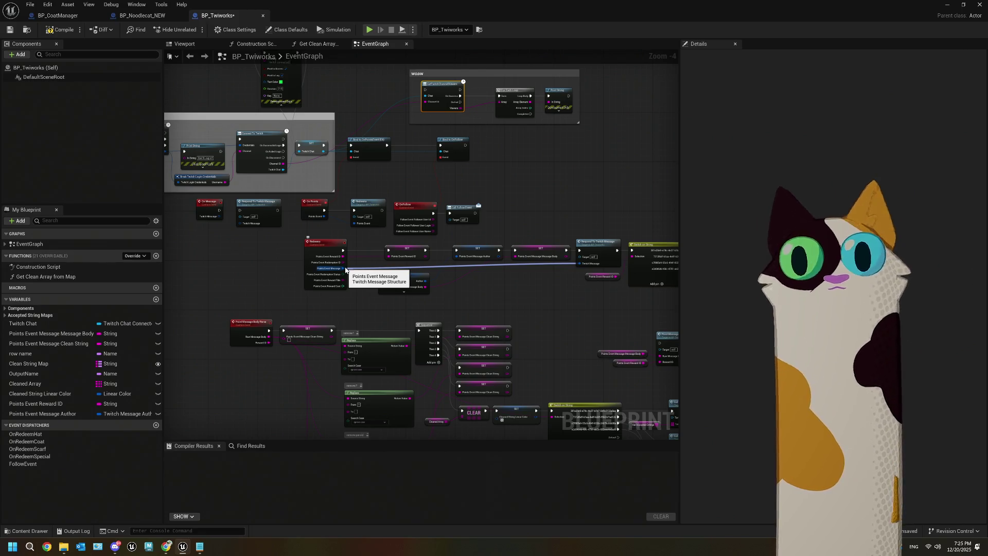
scroll(355, 289, "up", 2)
scroll(456, 297, "down", 2)
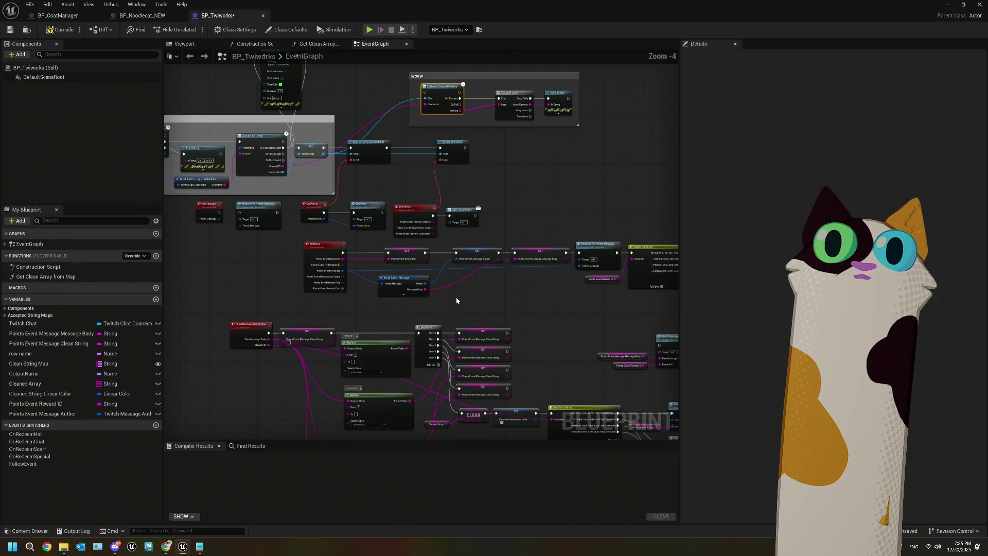
scroll(449, 267, "up", 2)
scroll(449, 272, "up", 3)
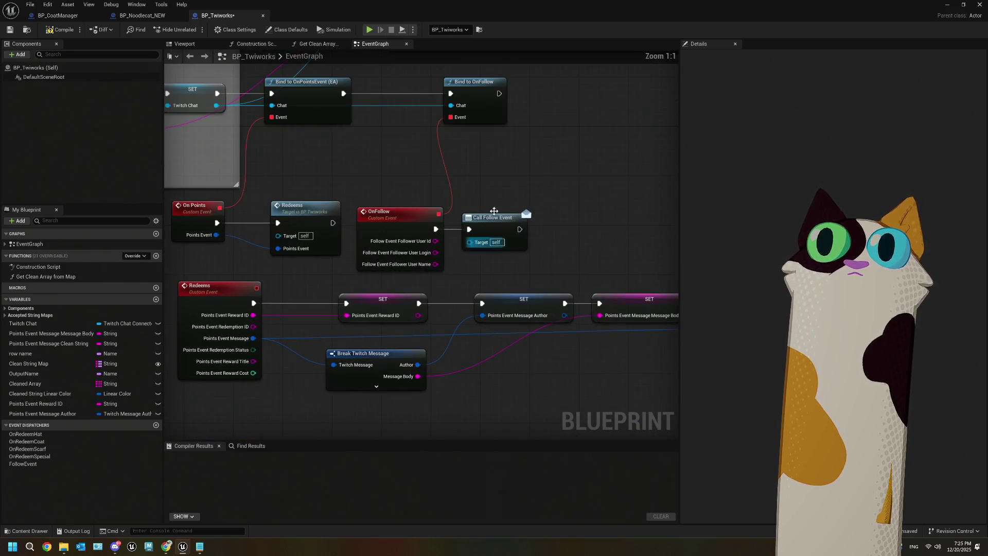
scroll(499, 187, "down", 2)
- Search Twitch Chat's actions for 'sub' from a wire dragged off its pin
mouse_move(499, 187)
left_mouse_down()
mouse_move(569, 158)
mouse_move(620, 218)
mouse_move(504, 252)
mouse_move(476, 249)
left_mouse_up()
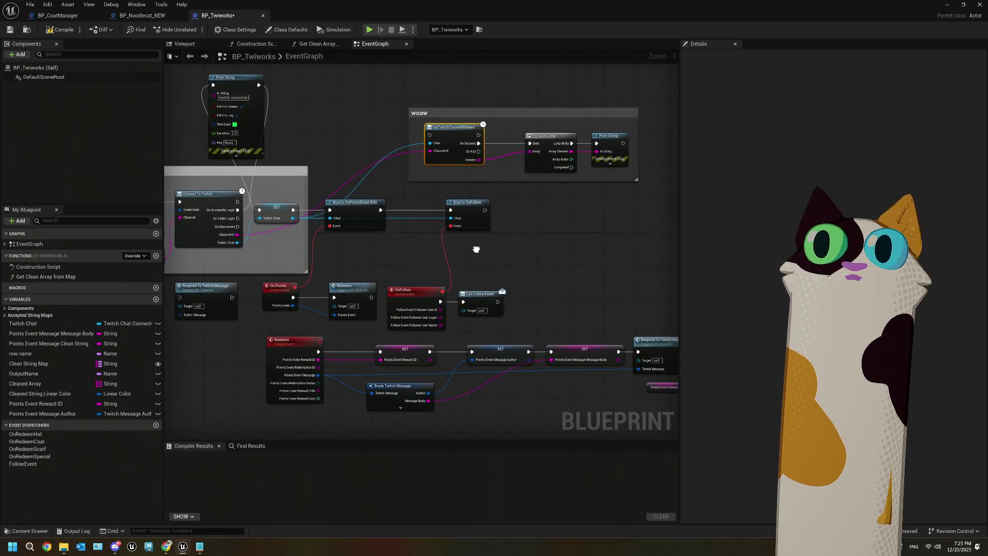
scroll(476, 252, "up", 2)
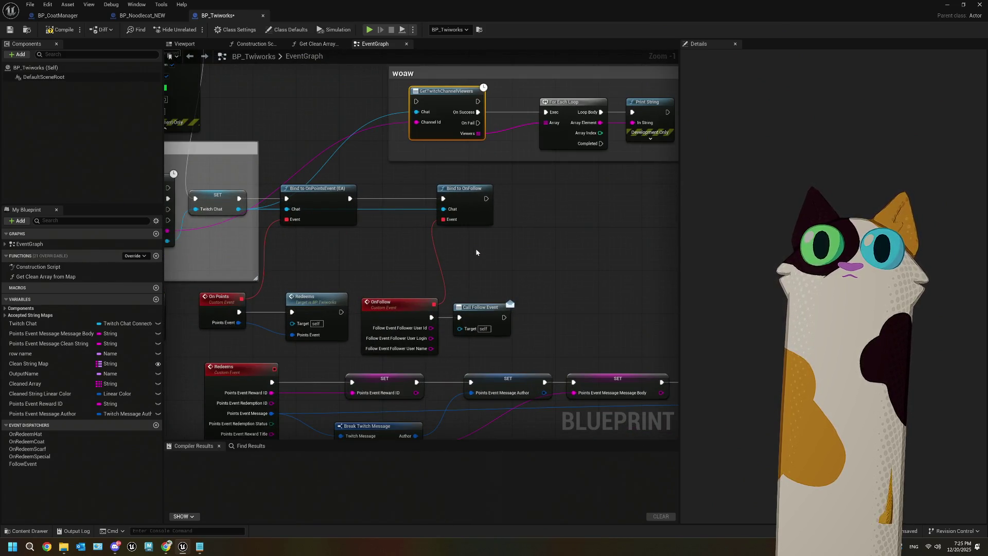
left_click_drag(424, 259, 395, 251)
mouse_move(210, 199)
left_mouse_down()
mouse_move(341, 230)
mouse_move(521, 251)
left_mouse_up()
type("sub")
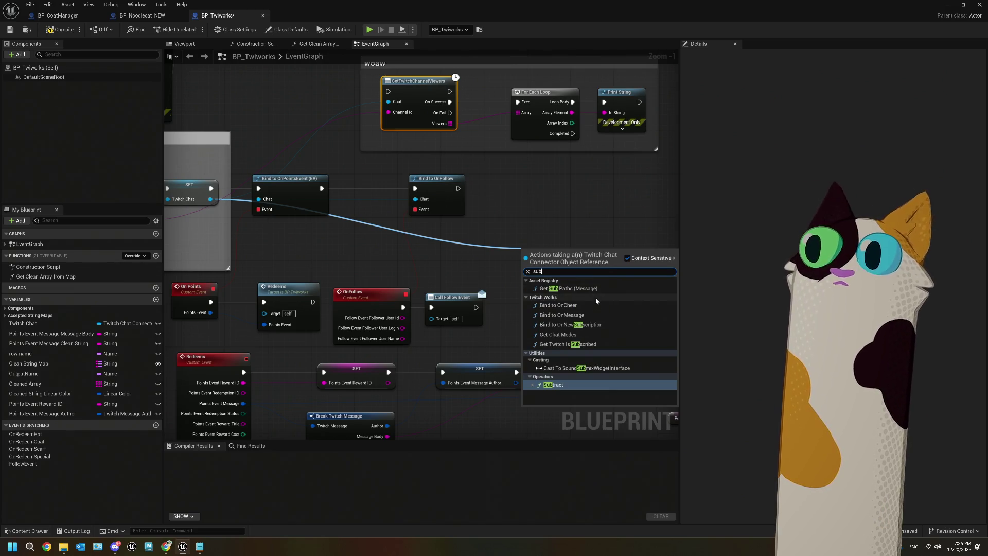
- Add Bind to OnNewSubscription, chained after Bind to OnFollow
left_click(599, 324)
left_click_drag(550, 265, 518, 189)
left_click_drag(458, 188, 496, 189)
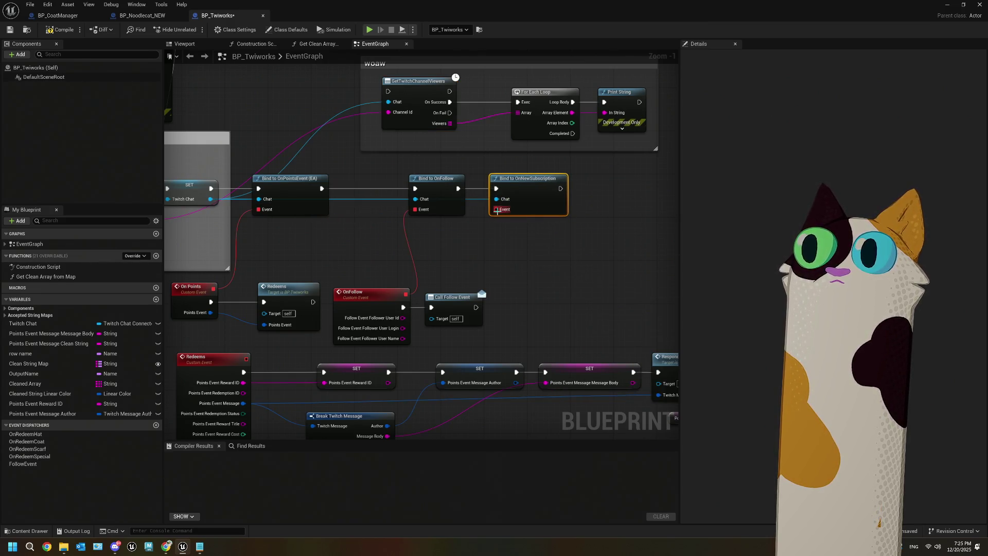
left_click(6, 244)
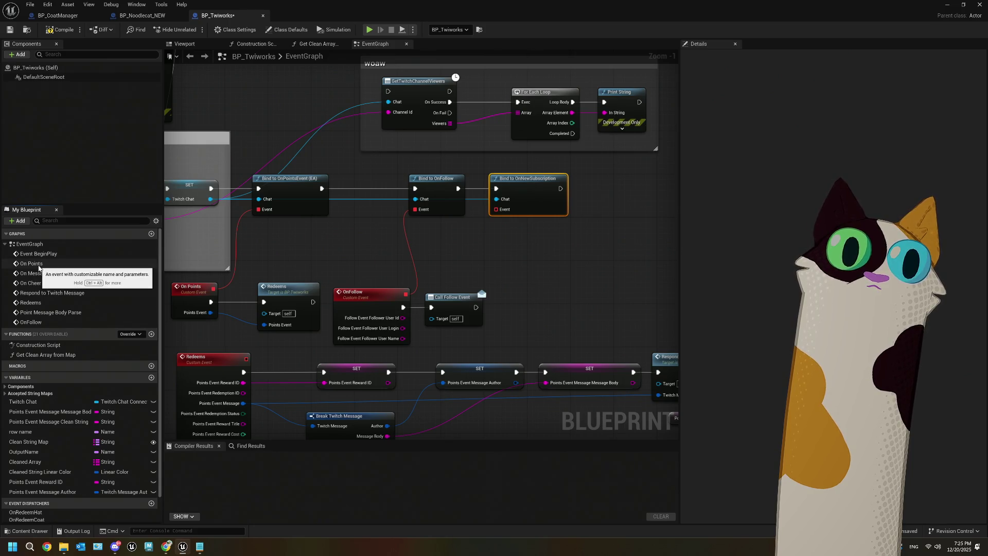
- Create a custom event named On Sub bound to the subscription Event pin
left_click_drag(495, 209, 493, 241)
left_click(536, 289)
type("On")
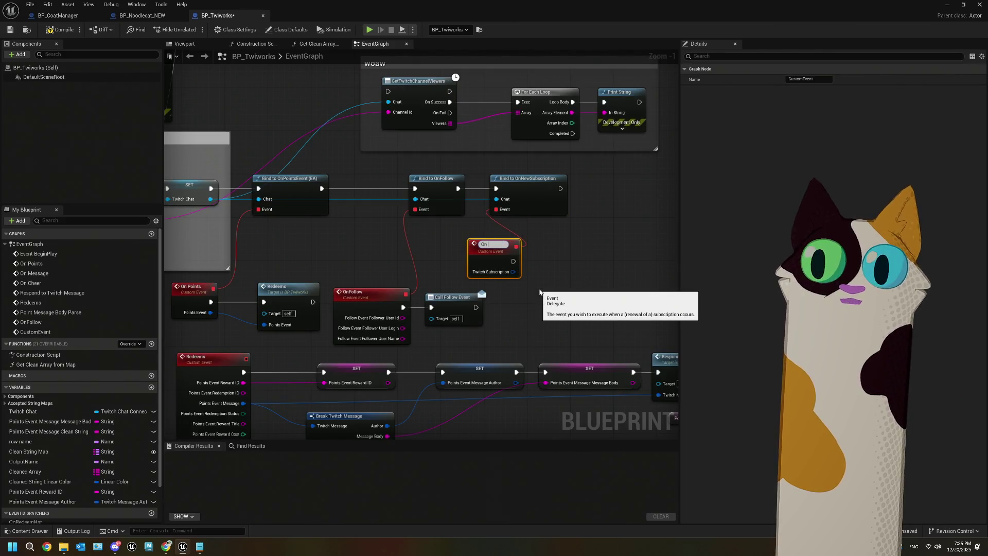
type(" Sub")
key("Return")
left_click_drag(491, 261, 452, 262)
scroll(452, 259, "up", 2)
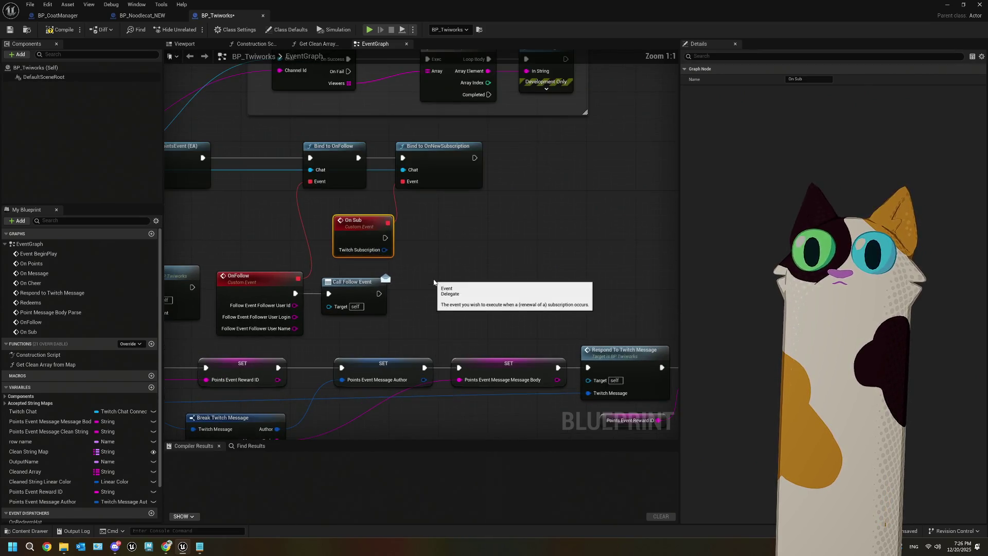
scroll(144, 486, "down", 2)
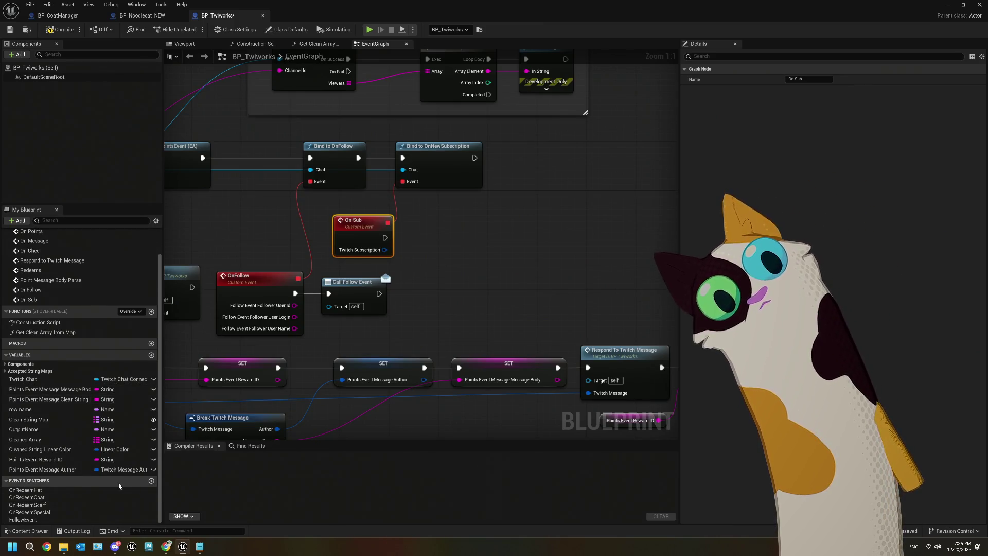
- Add a SubEvent dispatcher and call it from the On Sub event
left_click(152, 481)
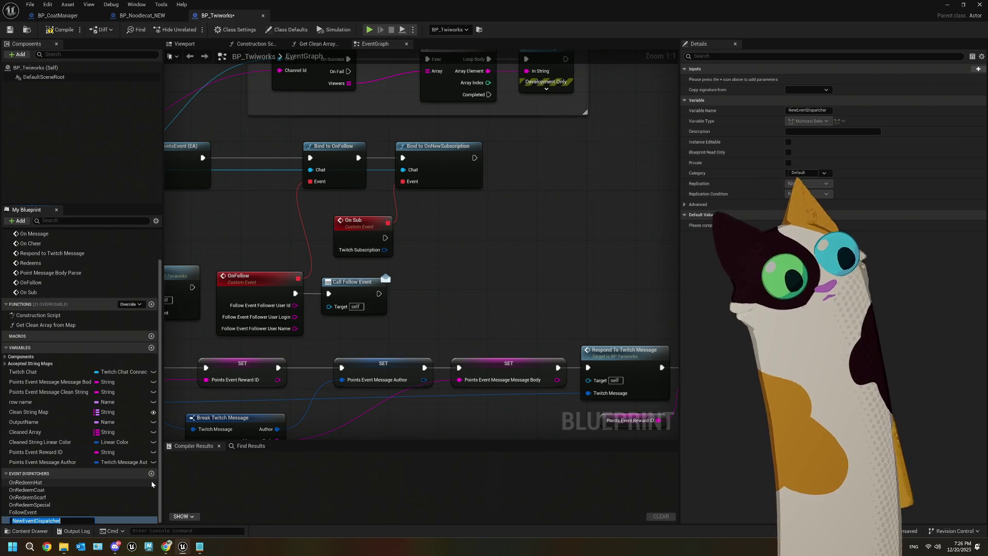
type("SubEvent")
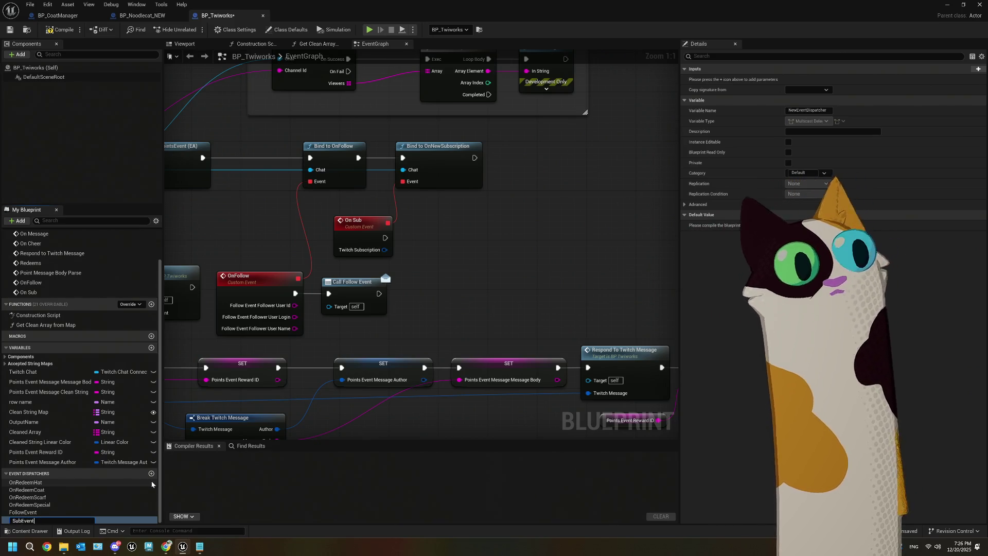
left_click(21, 520)
mouse_move(21, 521)
left_mouse_down()
mouse_move(103, 510)
mouse_move(449, 257)
left_mouse_up()
left_click(466, 272)
mouse_move(385, 238)
left_mouse_down()
mouse_move(452, 268)
mouse_move(435, 225)
left_mouse_up()
mouse_move(519, 238)
left_mouse_down()
mouse_move(497, 246)
mouse_move(588, 262)
left_mouse_up()
mouse_move(201, 194)
left_mouse_down()
mouse_move(731, 223)
mouse_move(491, 216)
mouse_move(507, 203)
left_mouse_up()
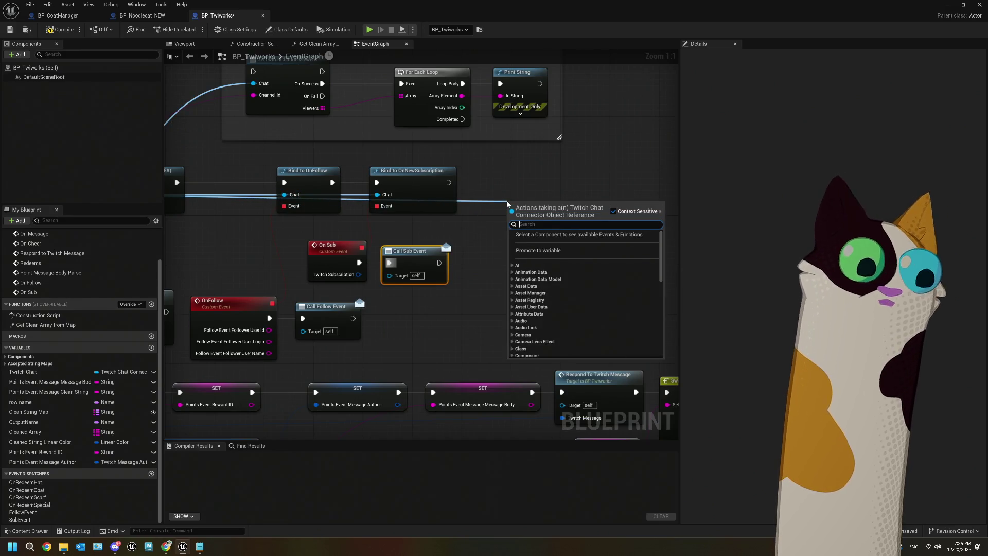
- Add Bind to OnRaid after the subscription bind, bound to a new On Raid event
type("raid")
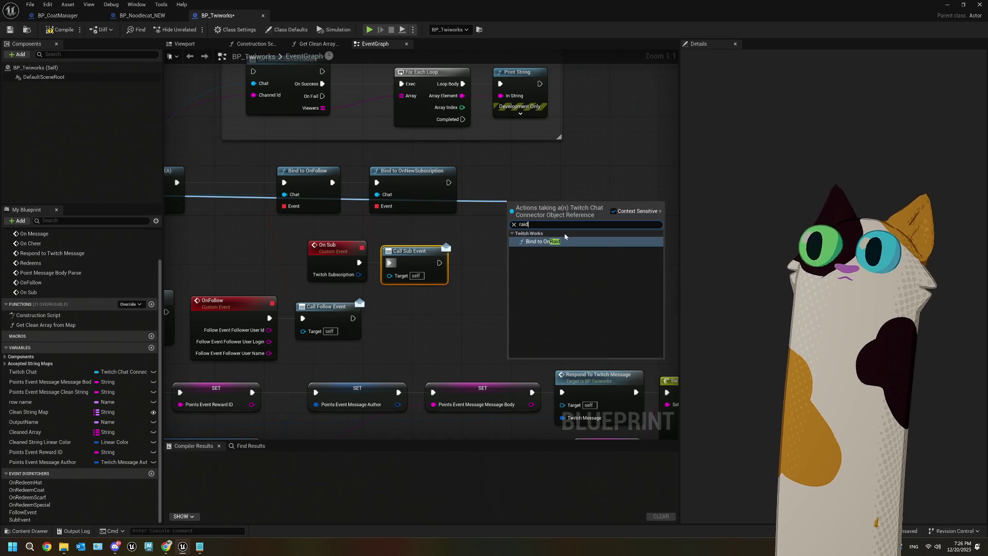
left_click(566, 242)
mouse_move(449, 183)
left_mouse_down()
mouse_move(512, 213)
mouse_move(532, 191)
mouse_move(501, 263)
mouse_move(438, 235)
left_mouse_up()
left_click_drag(434, 195, 408, 257)
left_click(454, 311)
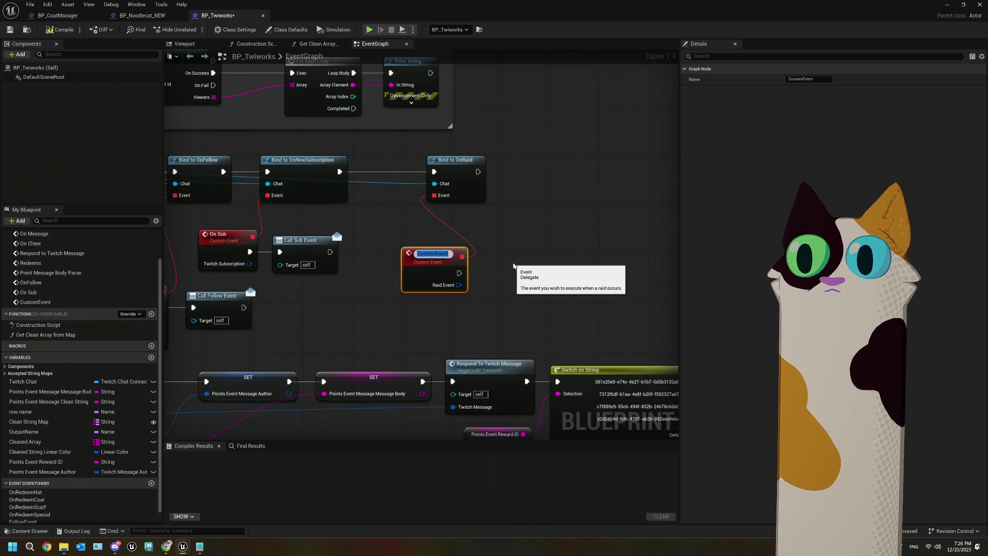
type("On")
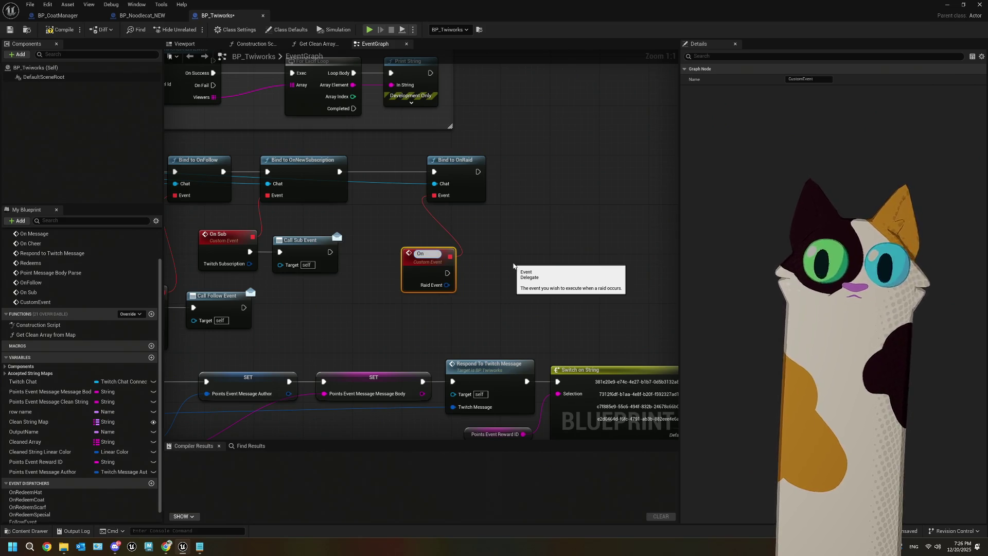
type(" Raid")
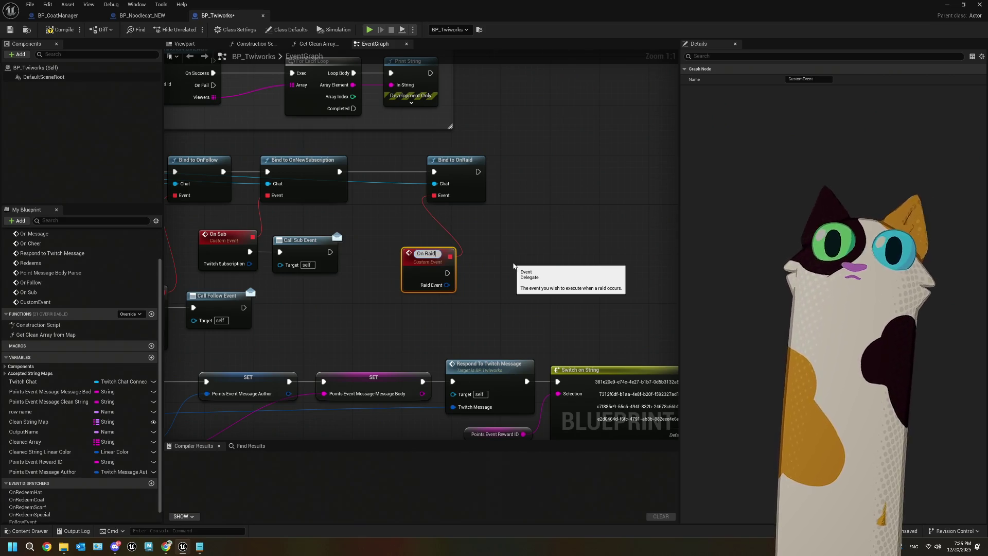
left_click_drag(447, 280, 409, 267)
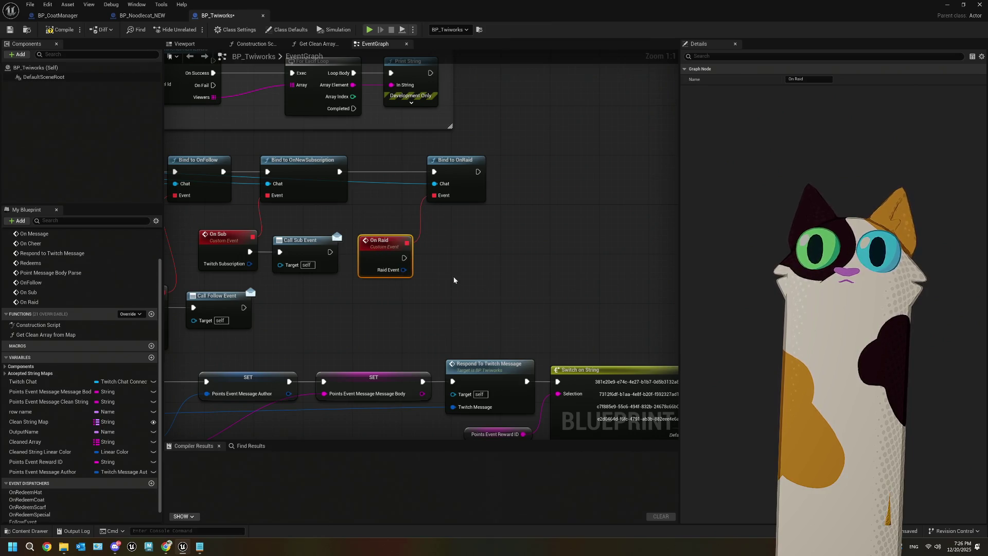
- Split On Raid's Raid Event pin into fields, then recombine it
right_click(378, 264)
left_click(387, 299)
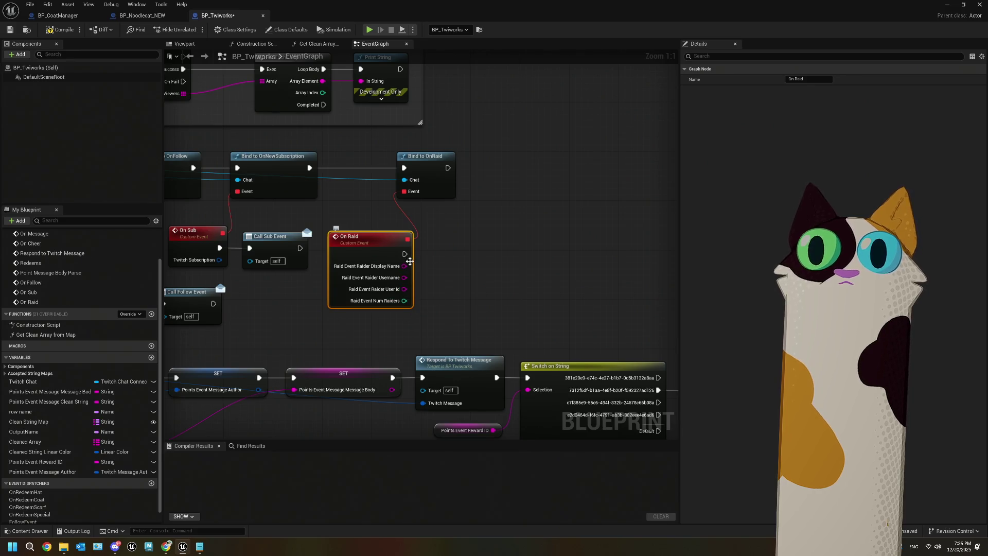
right_click(404, 266)
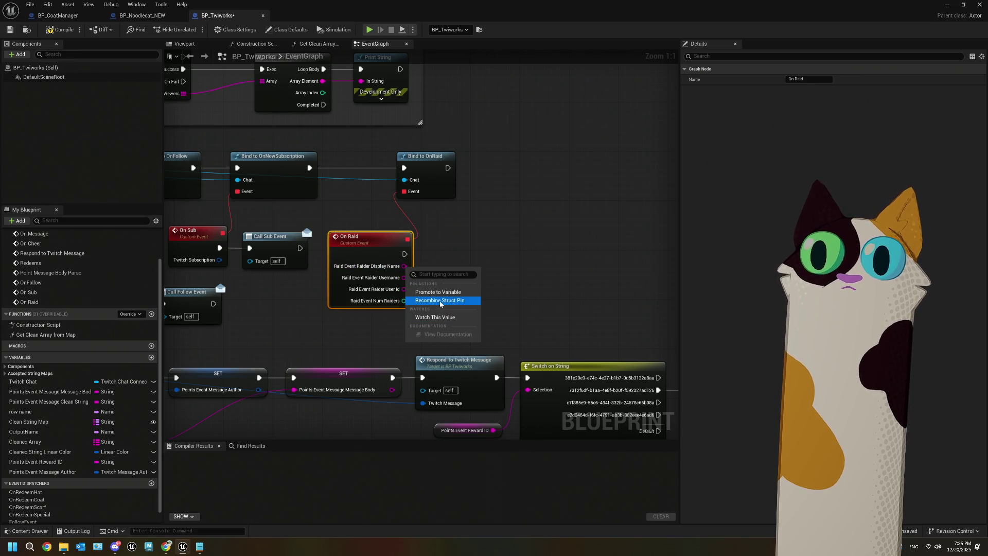
left_click(440, 301)
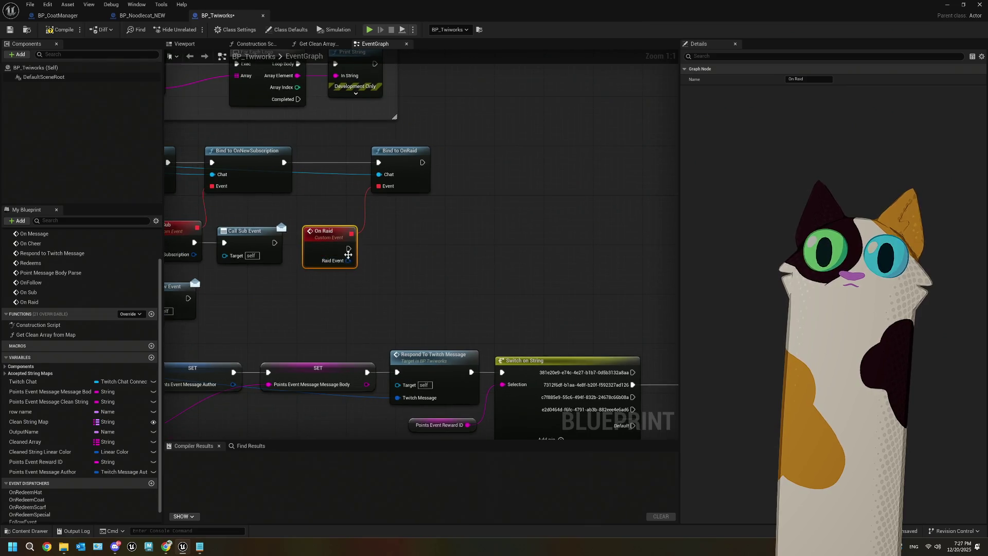
- Add a RaidEvent dispatcher called from On Raid, then compile and save BP_Twiworks
left_click(151, 483)
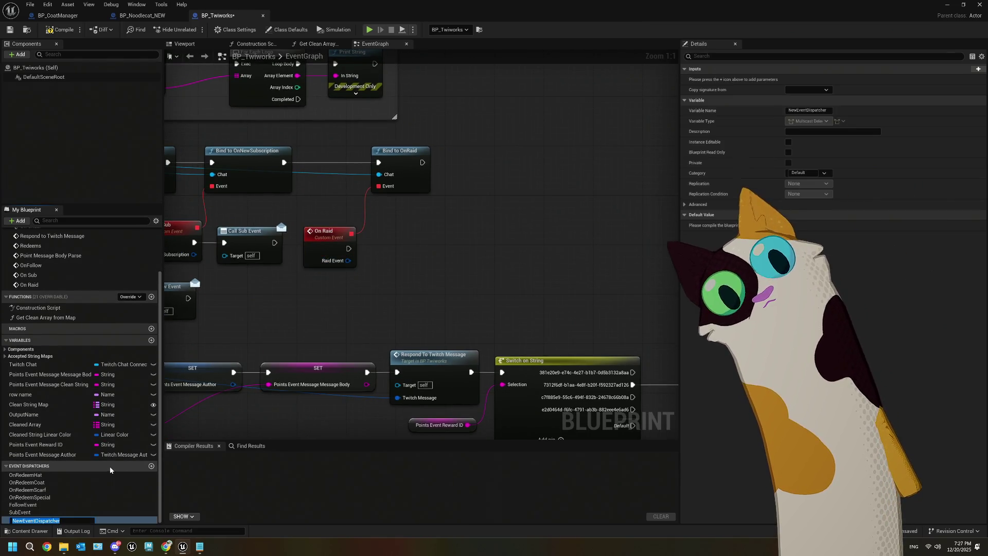
type("R")
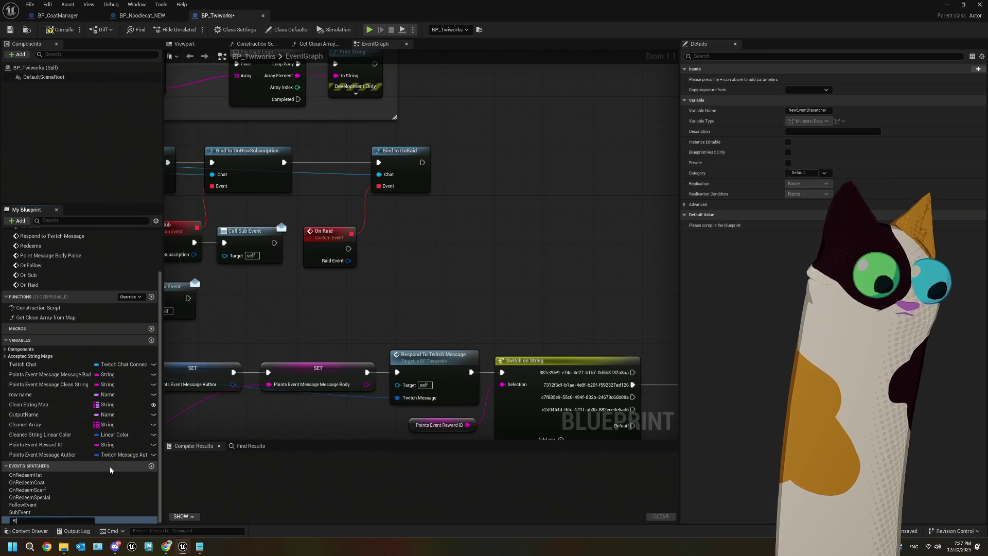
type("aidEvent")
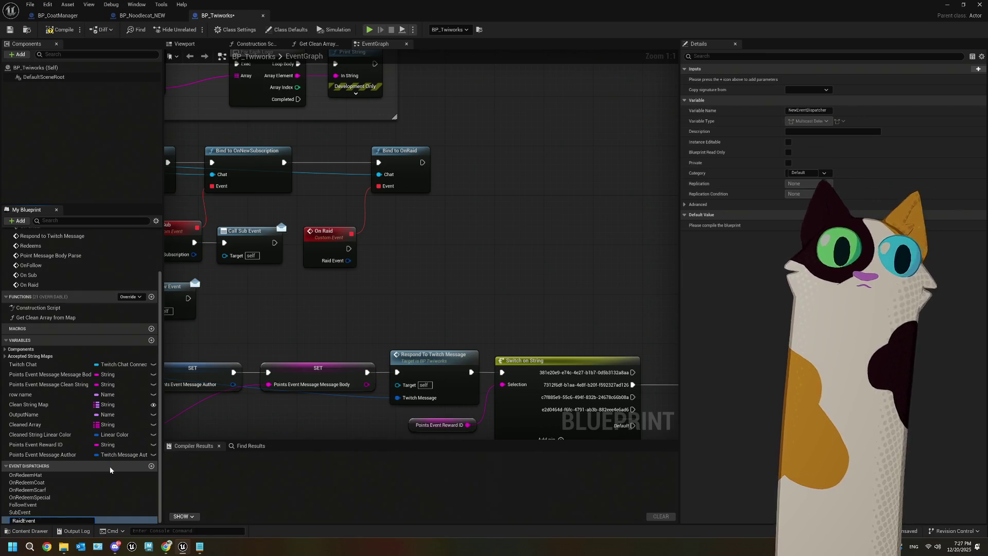
key("Return")
mouse_move(20, 520)
left_mouse_down()
mouse_move(287, 397)
mouse_move(389, 239)
mouse_move(394, 256)
mouse_move(419, 238)
left_mouse_up()
left_click(404, 258)
left_click(10, 32)
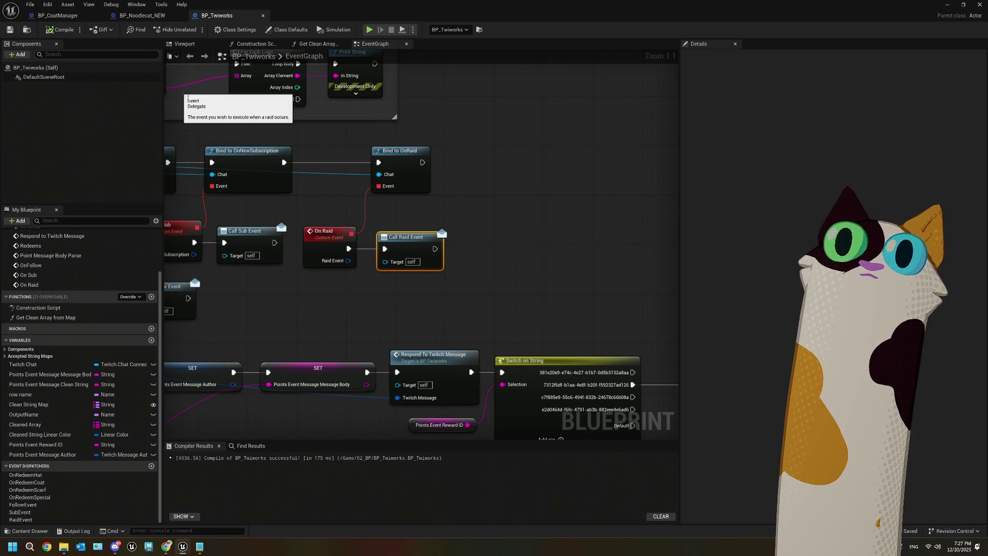
left_click(142, 15)
- Delete the Make Dynamic Materials group from BP_Noodlecat_NEW's EventGraph
scroll(392, 269, "down", 5)
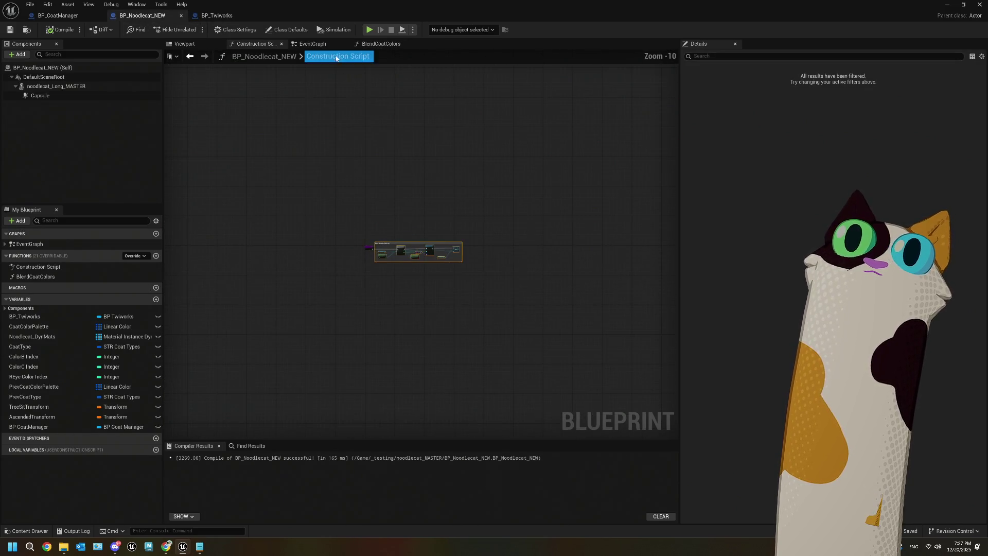
left_click(313, 44)
scroll(321, 224, "up", 2)
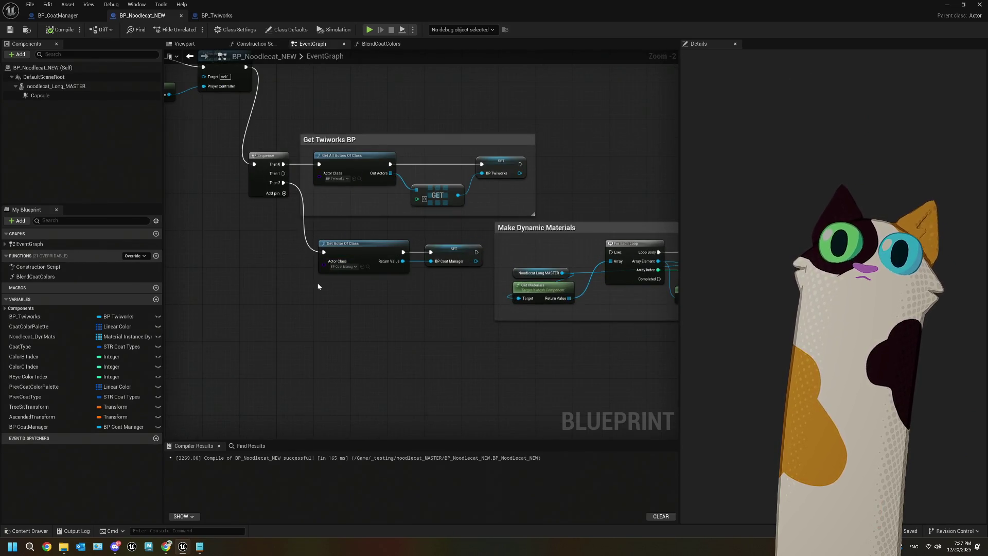
scroll(318, 287, "down", 4)
scroll(392, 259, "down", 4)
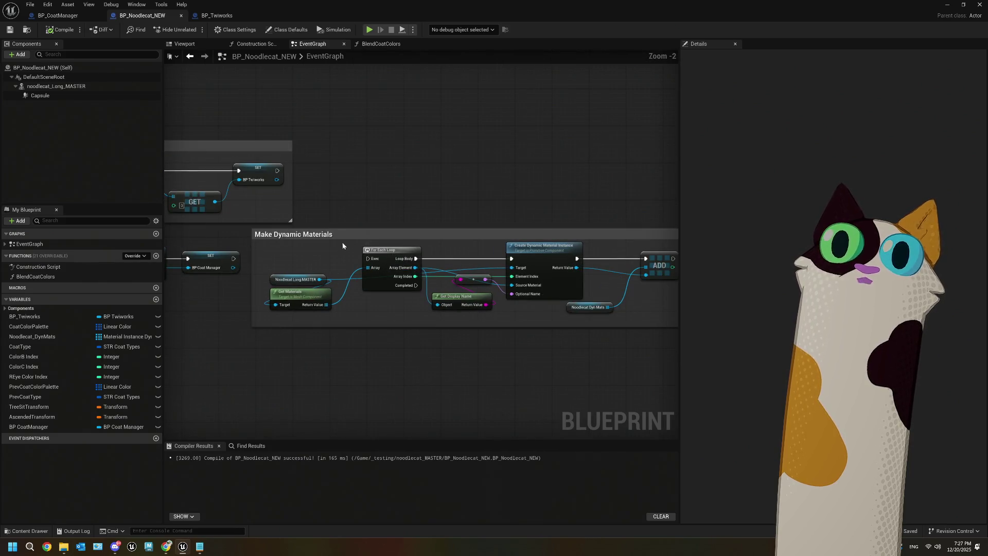
left_click_drag(479, 341, 301, 254)
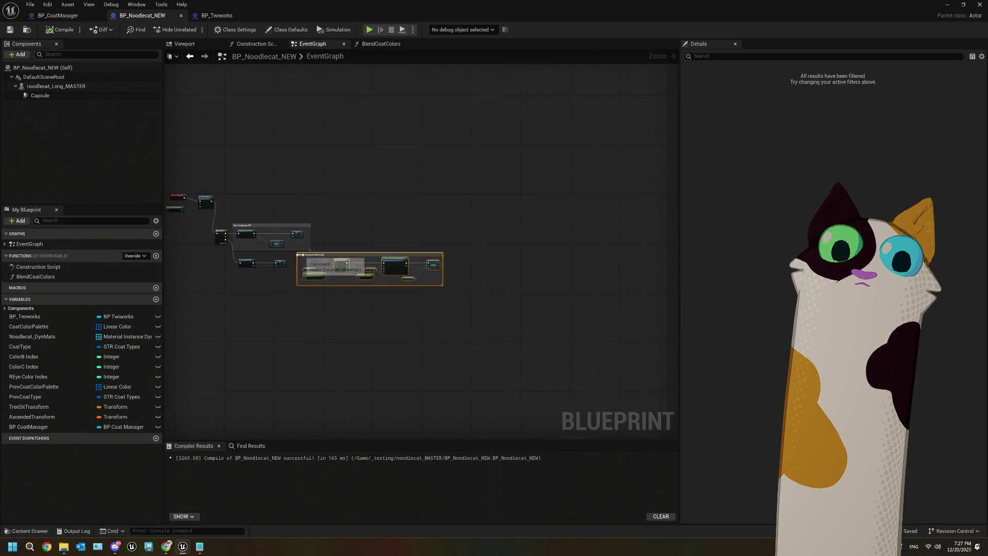
key("Delete")
- Center the graph on the Get Twiworks BP nodes, leaving space right of the SET node
scroll(301, 254, "up", 2)
left_click_drag(387, 257, 445, 268)
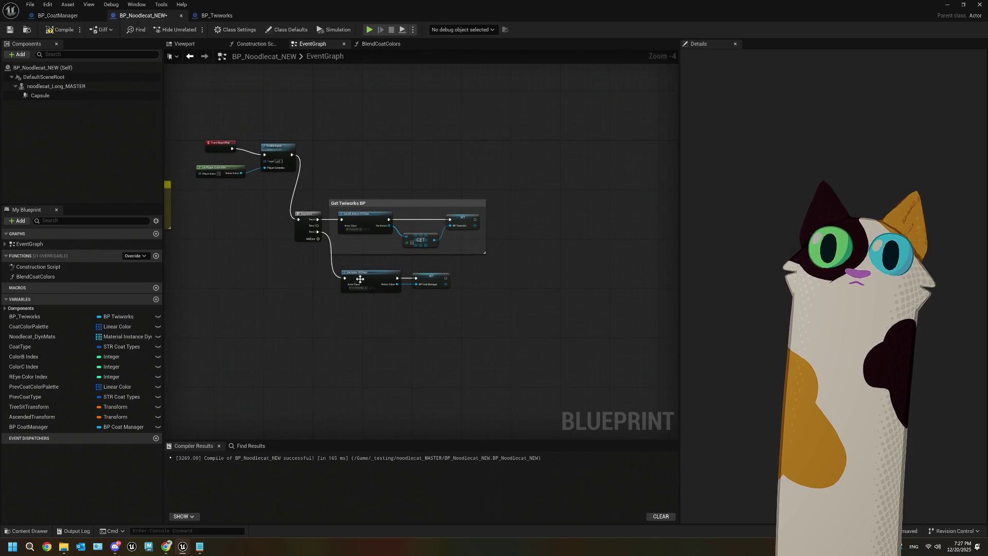
left_click_drag(289, 289, 331, 297)
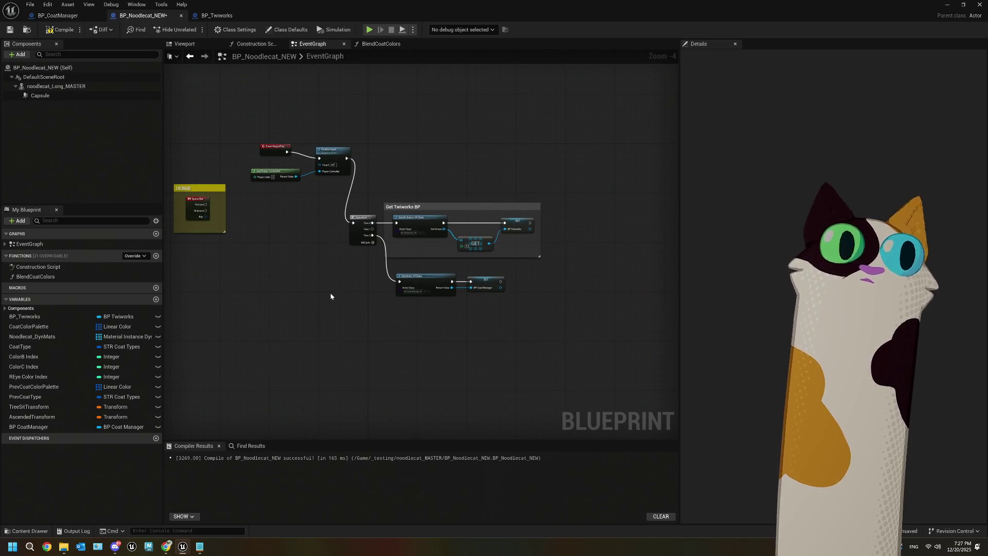
scroll(326, 293, "up", 2)
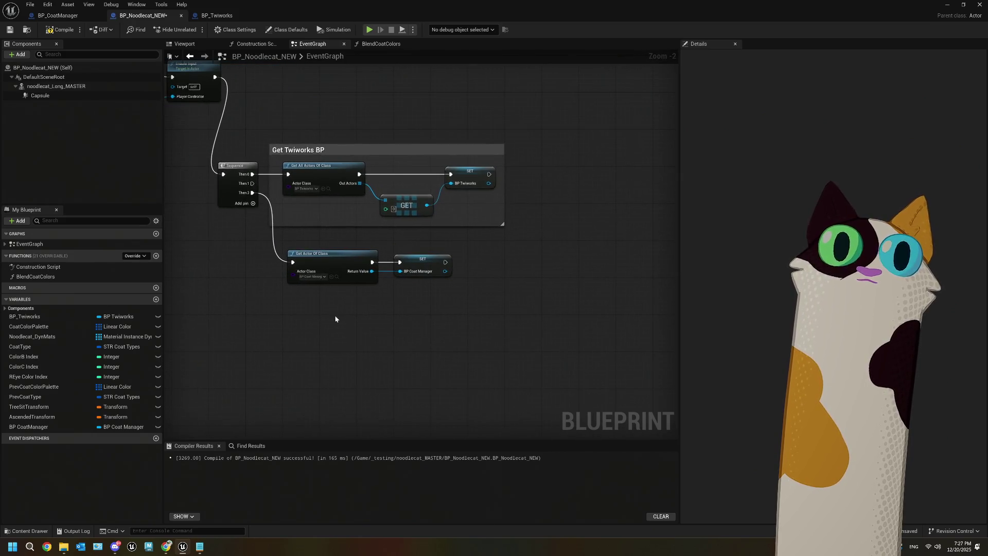
left_click_drag(335, 319, 339, 309)
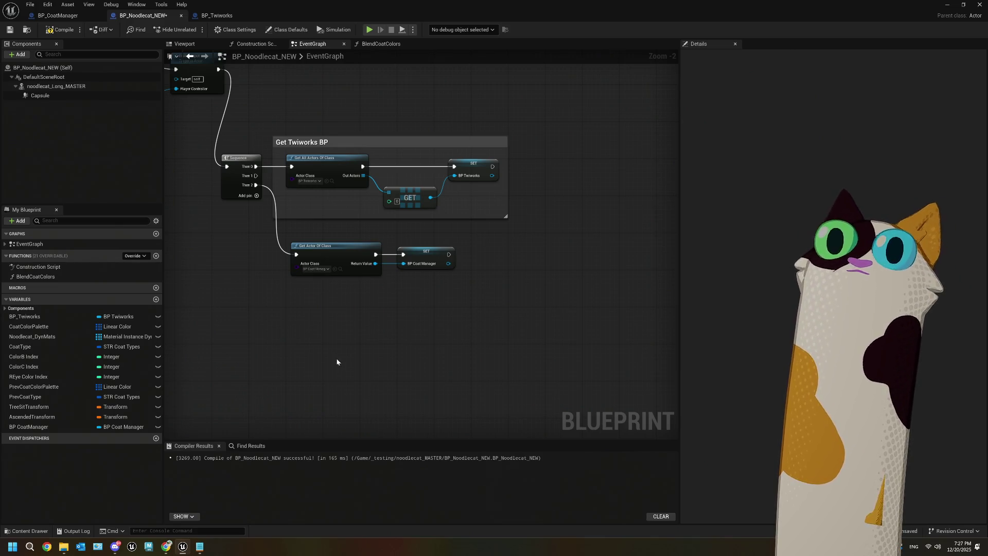
mouse_move(306, 343)
left_mouse_down()
mouse_move(335, 302)
mouse_move(314, 320)
mouse_move(218, 324)
left_mouse_up()
left_click_drag(375, 299, 296, 299)
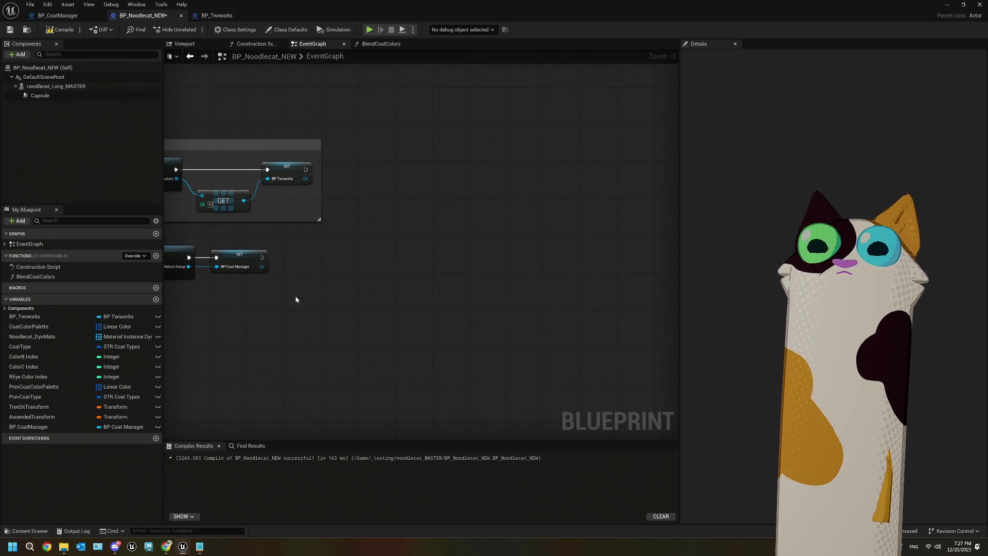
- Add Bind Event to Follow Event from the BP Twiworks reference beside the SET node
left_click_drag(306, 179, 370, 215)
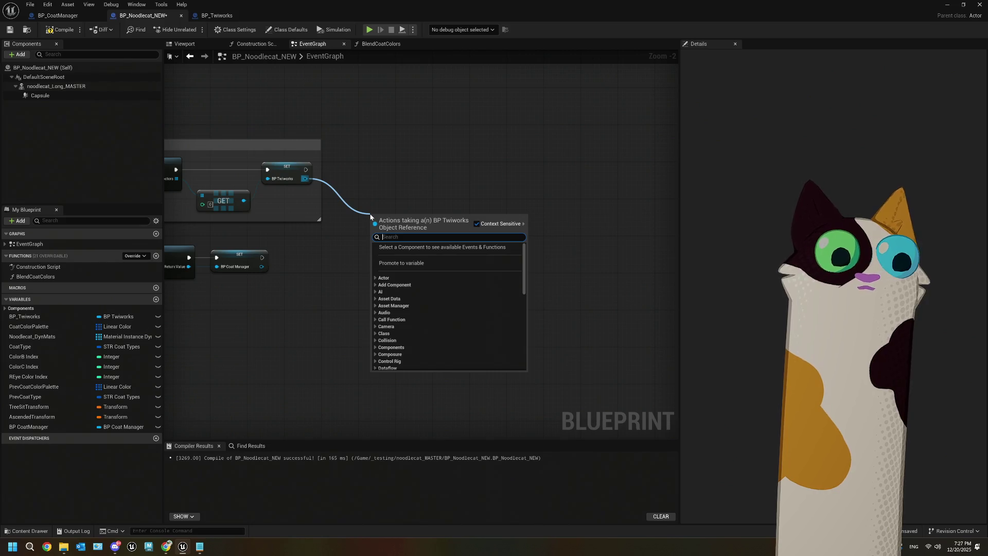
type("followe")
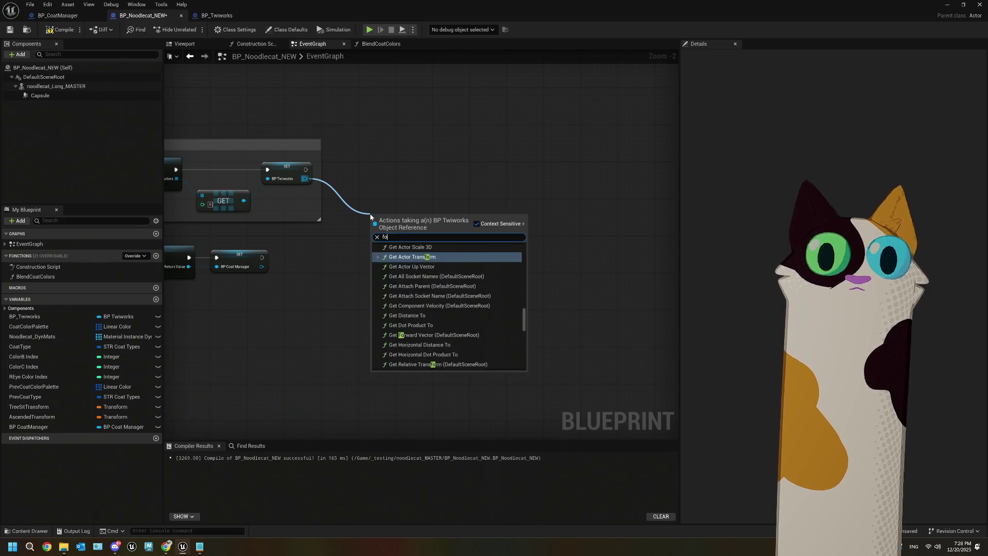
key("BackSpace")
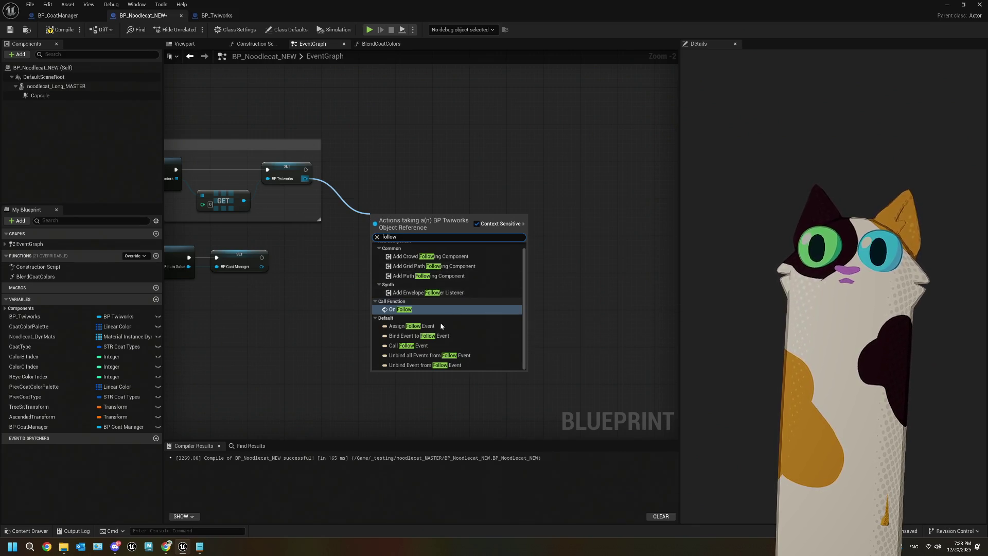
left_click(429, 338)
mouse_move(415, 256)
left_mouse_down()
mouse_move(417, 191)
mouse_move(359, 232)
left_mouse_up()
scroll(421, 235, "up", 1)
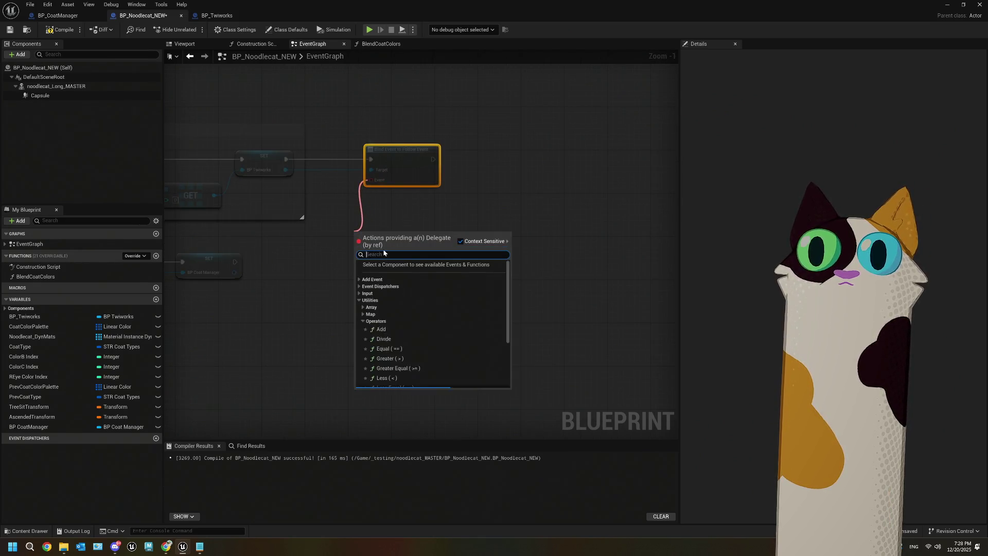
- Create a custom event named Rainbow wired to the Follow Event bind
left_click(362, 280)
left_click(397, 289)
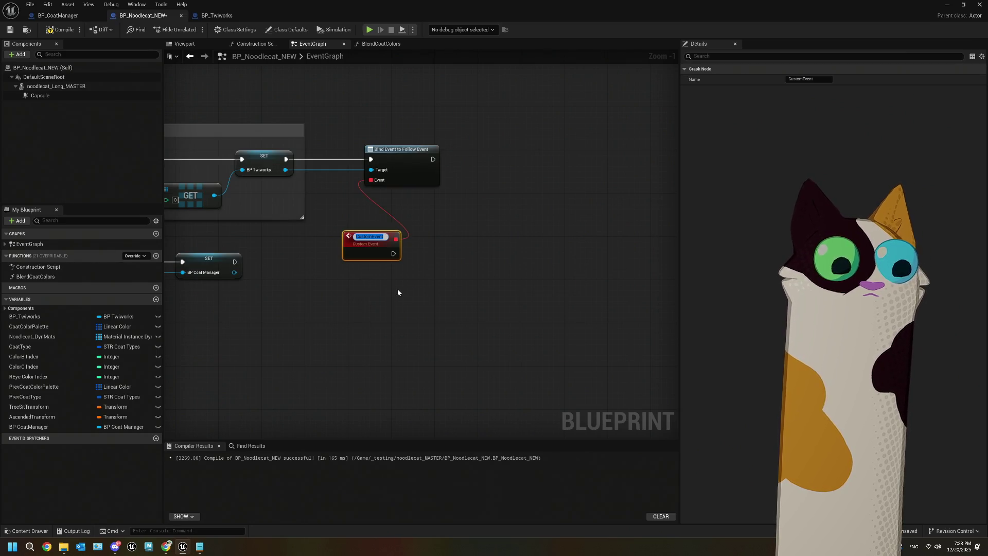
type("Rainboe")
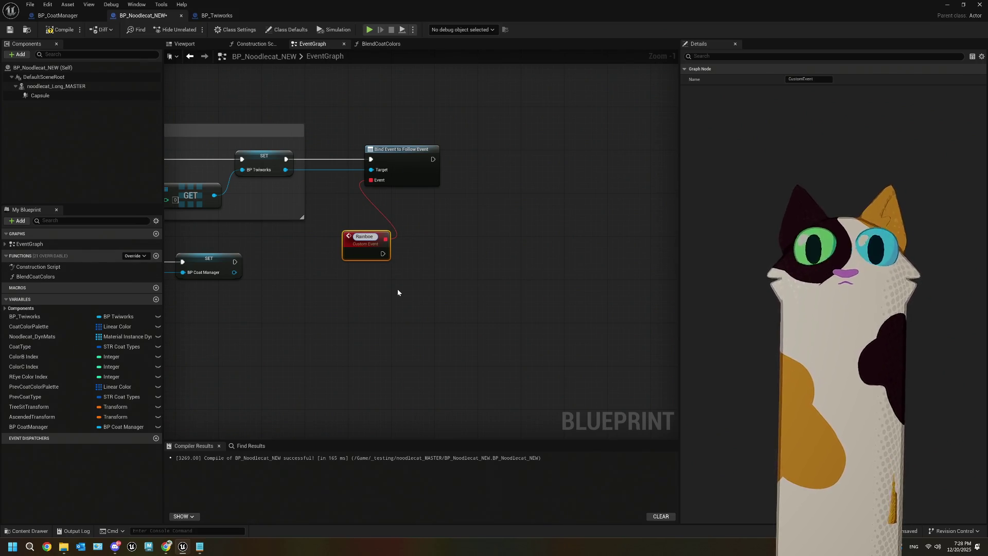
key("BackSpace")
type("w")
key("Return")
left_click_drag(353, 242, 299, 237)
mouse_move(251, 165)
left_mouse_down()
mouse_move(322, 207)
mouse_move(422, 222)
left_mouse_up()
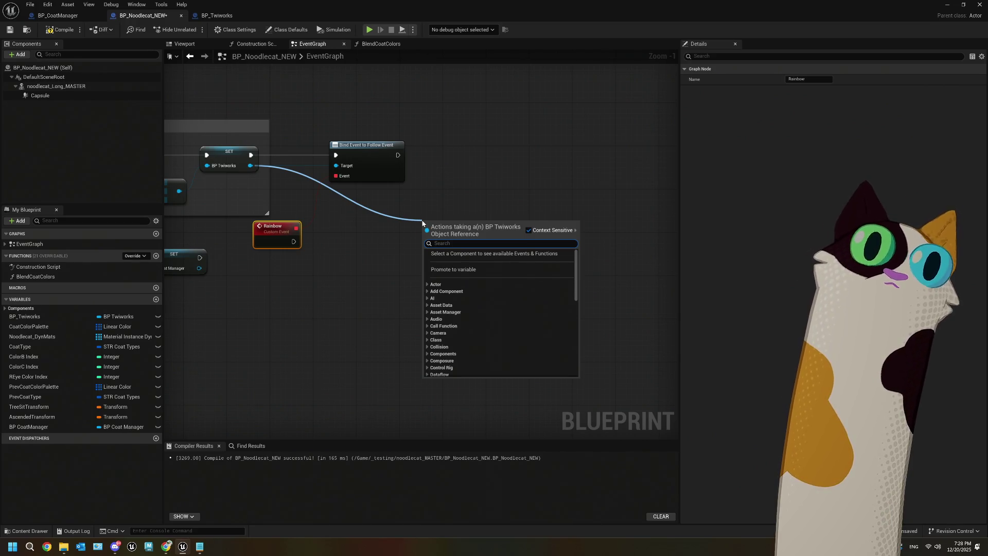
- Add Bind Event to Sub Event after the Follow bind and connect Rainbow to it
type("sube")
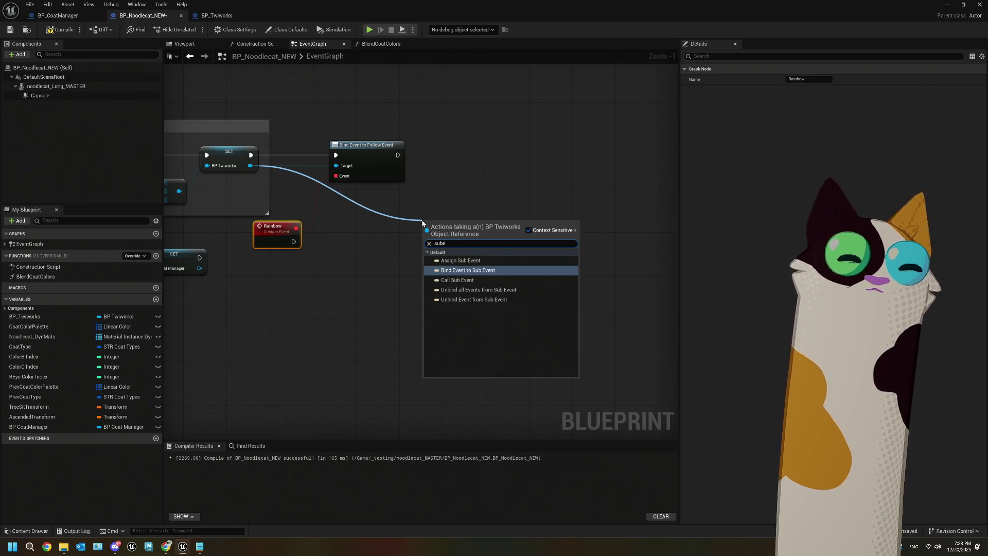
left_click(468, 269)
mouse_move(296, 228)
left_mouse_down()
mouse_move(308, 240)
mouse_move(435, 253)
mouse_move(479, 166)
left_mouse_up()
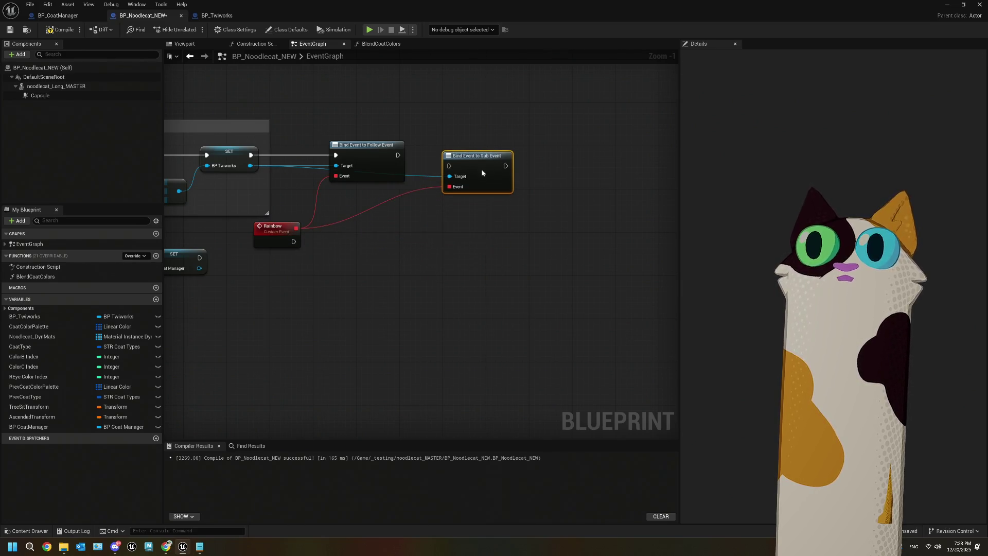
mouse_move(398, 155)
left_mouse_down()
mouse_move(451, 168)
mouse_move(460, 150)
mouse_move(449, 144)
left_mouse_up()
- Add Bind Event to Raid Event beside the Sub Event bind, bound to Rainbow
left_click_drag(250, 166, 391, 227)
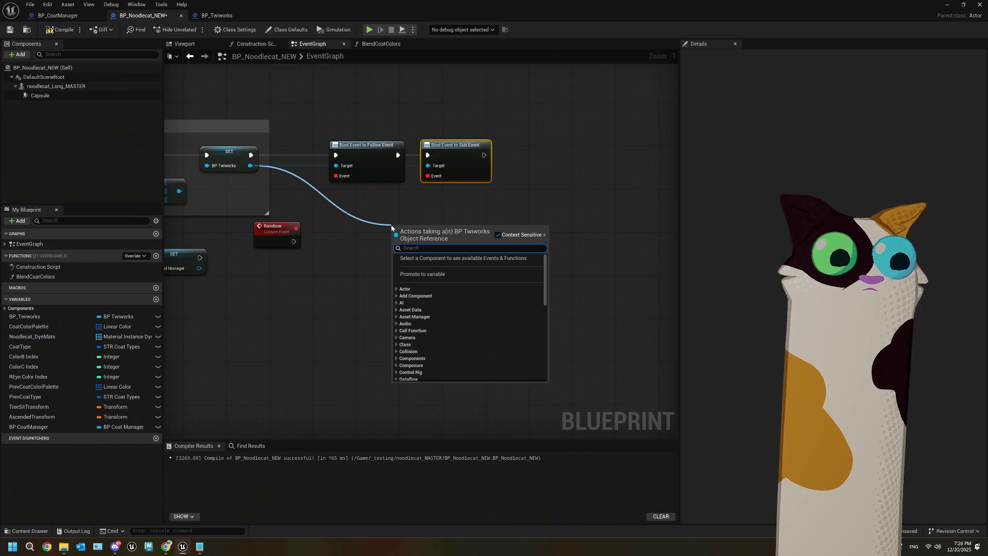
scroll(391, 227, "down", 10)
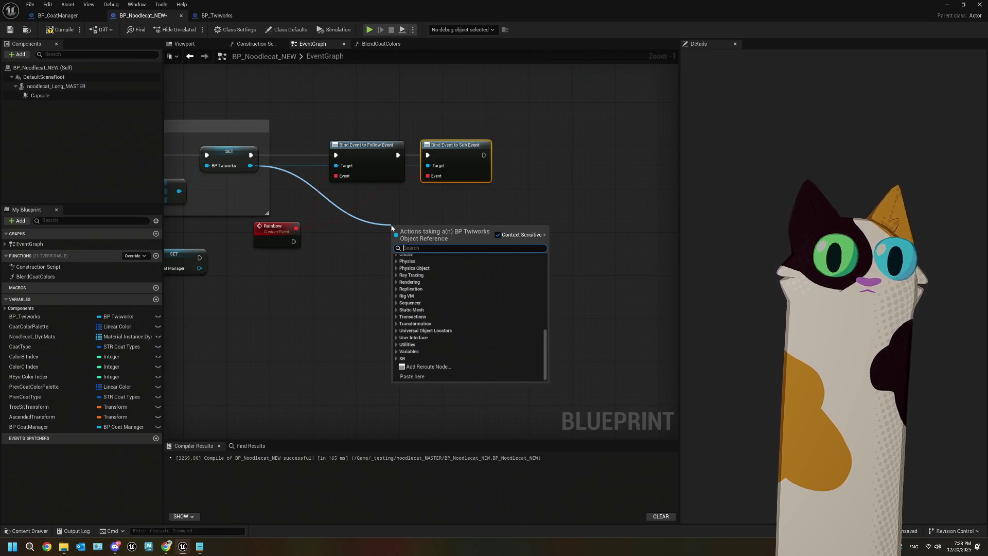
type("raid")
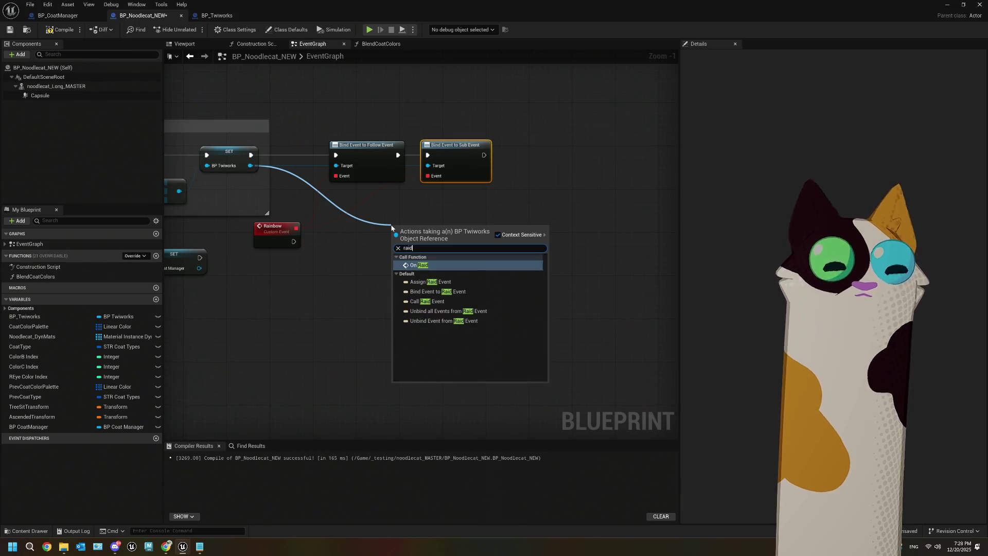
left_click(480, 292)
mouse_move(394, 233)
left_mouse_down()
mouse_move(527, 173)
mouse_move(499, 153)
mouse_move(541, 145)
left_mouse_up()
mouse_move(288, 231)
left_mouse_down()
mouse_move(519, 191)
mouse_move(514, 175)
left_mouse_up()
- Add a RainbowEffect Timeline node triggered by the Rainbow event
left_click_drag(437, 275, 455, 273)
scroll(455, 273, "down", 3)
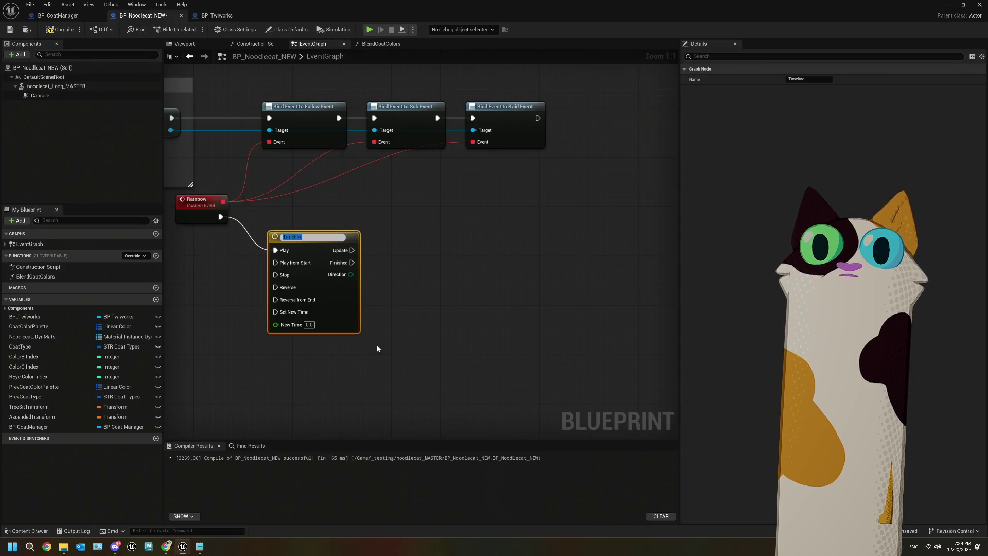
type("RainbowEffect")
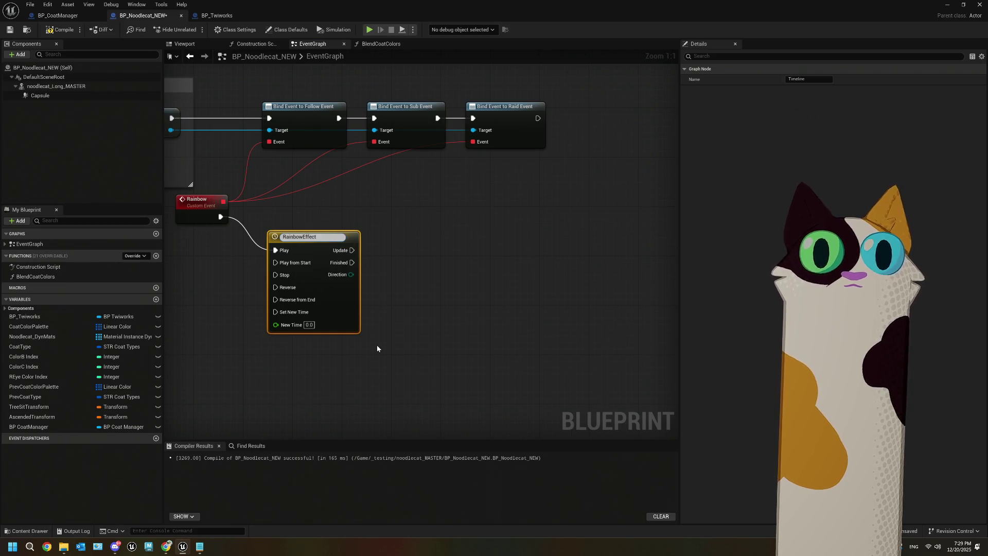
- Name the timeline RainbowEffect and make Rainbow play it from start
left_click(377, 346)
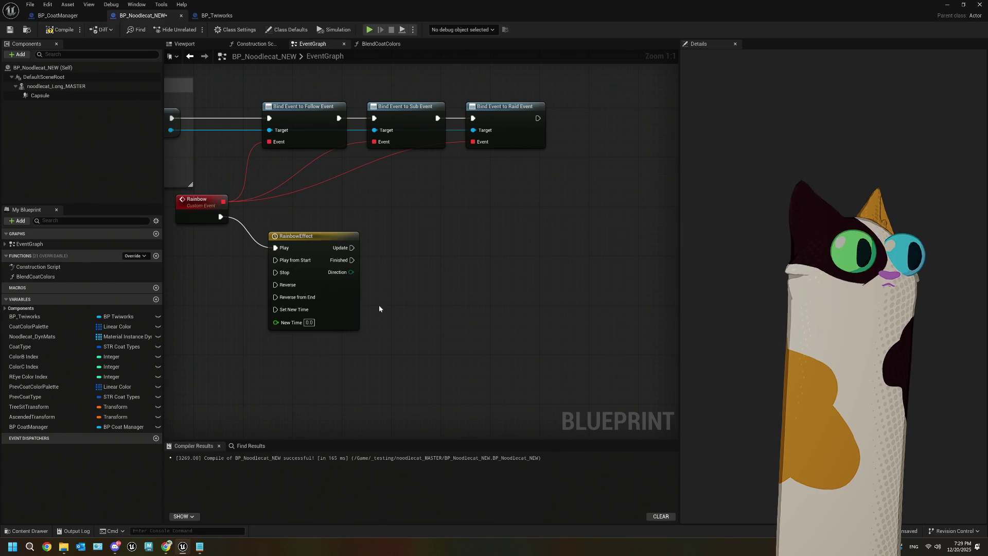
mouse_move(316, 287)
left_mouse_down()
mouse_move(316, 262)
mouse_move(298, 260)
left_mouse_up()
mouse_move(257, 217)
left_mouse_down("ctrl")
mouse_move(256, 233)
mouse_move(324, 222)
left_mouse_up("ctrl")
- Add a For Each Loop already wired to Noodlecat Dyn Mats, deleting the redundant duplicate loop
type("fore")
left_click(362, 253)
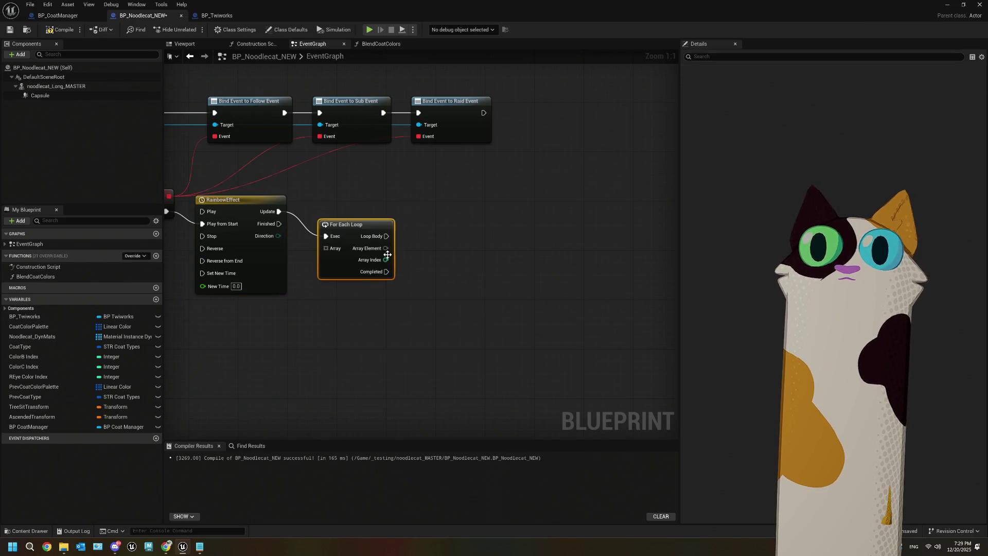
key("ctrl+v")
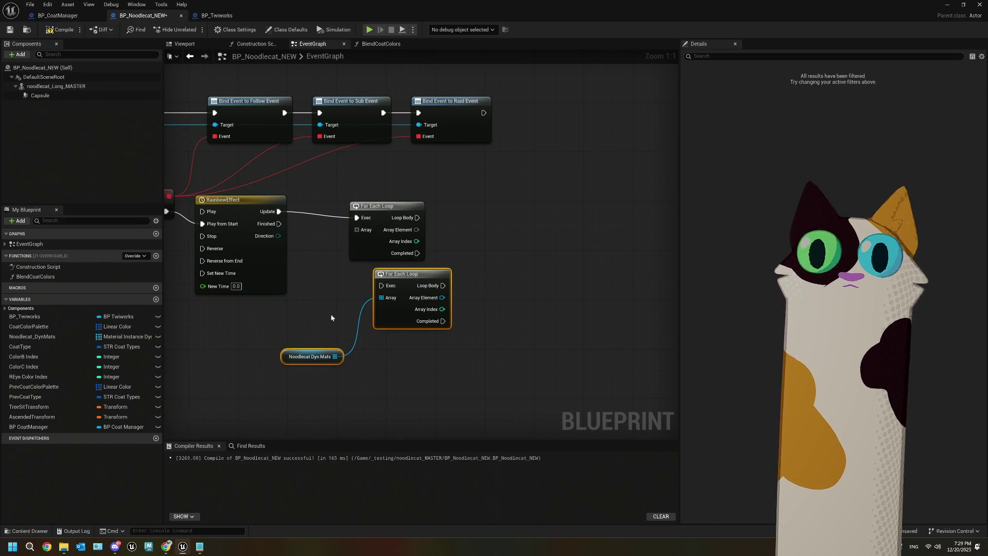
left_click(386, 237)
key("Delete")
- Connect RainbowEffect's Update to the loop, arrange the nodes, and search for a set scalar parameter node
mouse_move(279, 211)
left_mouse_down()
mouse_move(324, 221)
mouse_move(381, 285)
left_mouse_up()
mouse_move(412, 285)
left_mouse_down()
mouse_move(359, 224)
mouse_move(385, 221)
mouse_move(363, 211)
left_mouse_up()
left_click_drag(335, 360, 284, 195)
mouse_move(358, 203)
left_mouse_down()
mouse_move(339, 206)
mouse_move(352, 231)
left_mouse_up()
type("set")
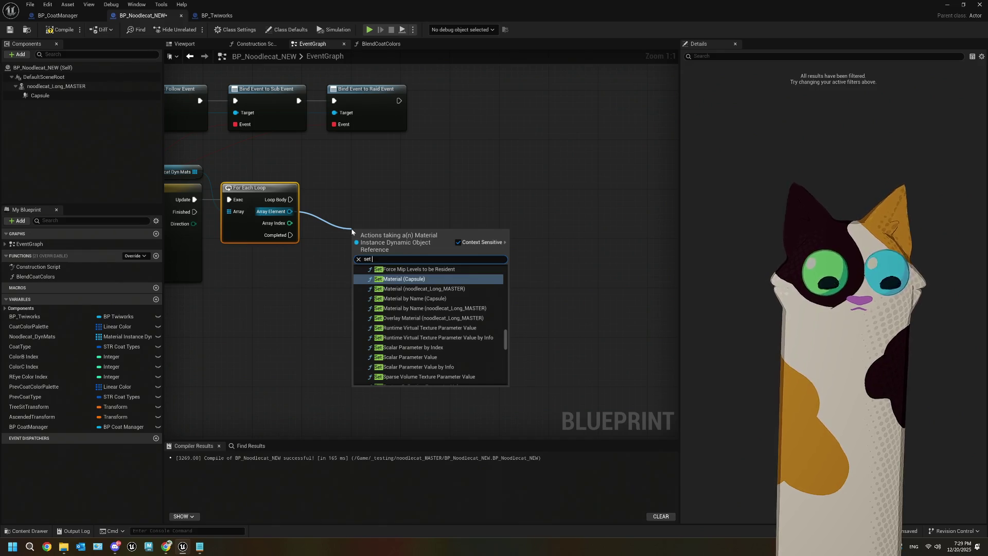
type("scal")
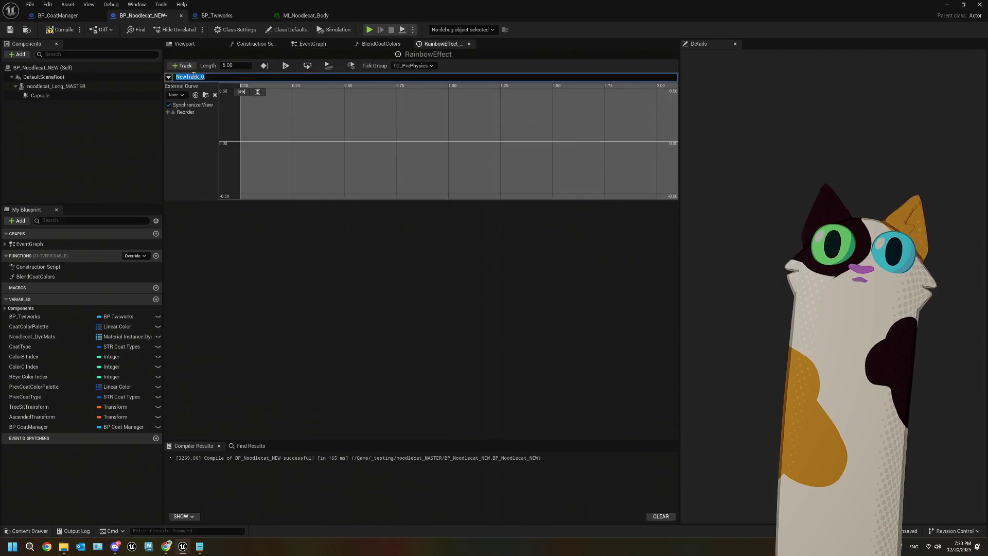
- Add start and end keys to the RainbowEffect curve at 0 and 5 seconds
right_click(245, 141)
left_click(276, 159)
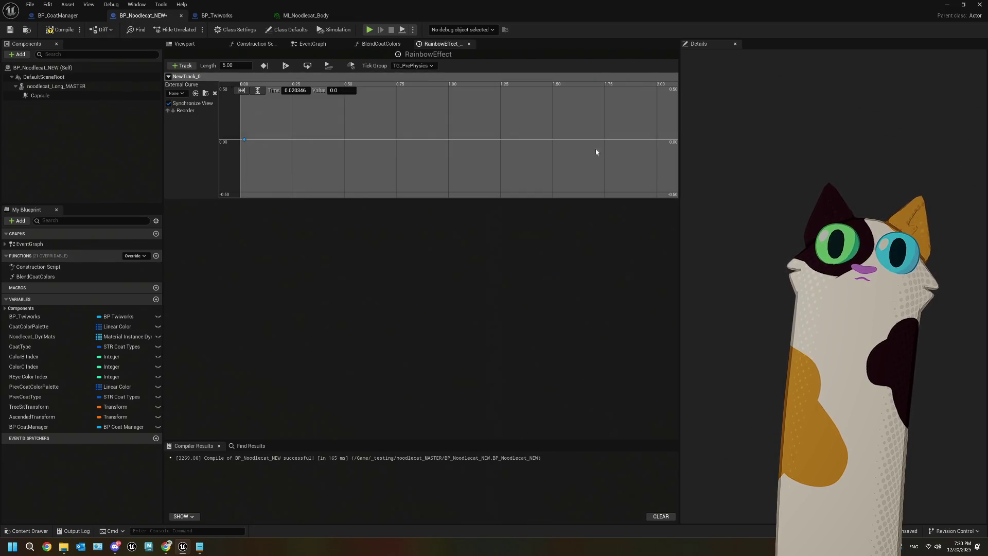
right_click(674, 141)
left_click(709, 155)
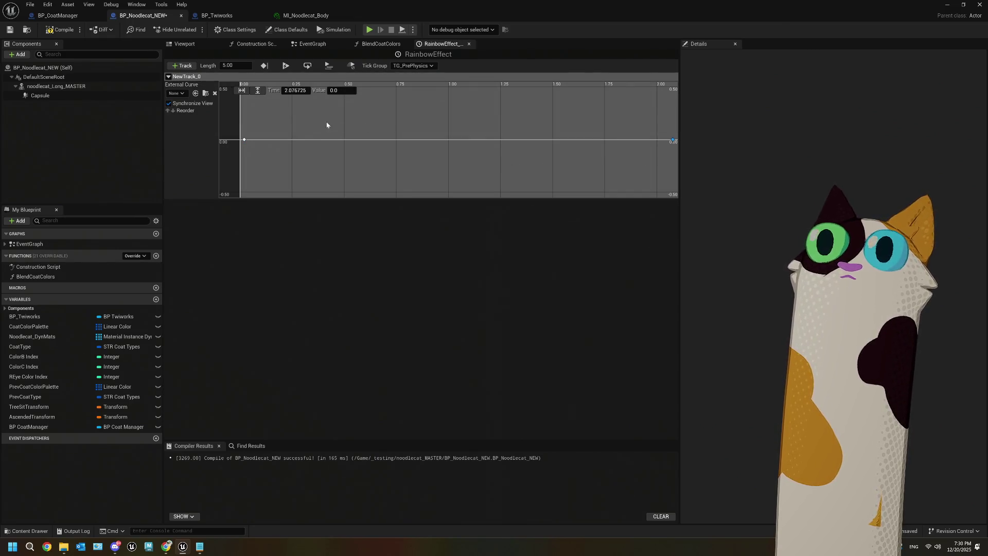
left_click(291, 90)
type("5")
key("Return")
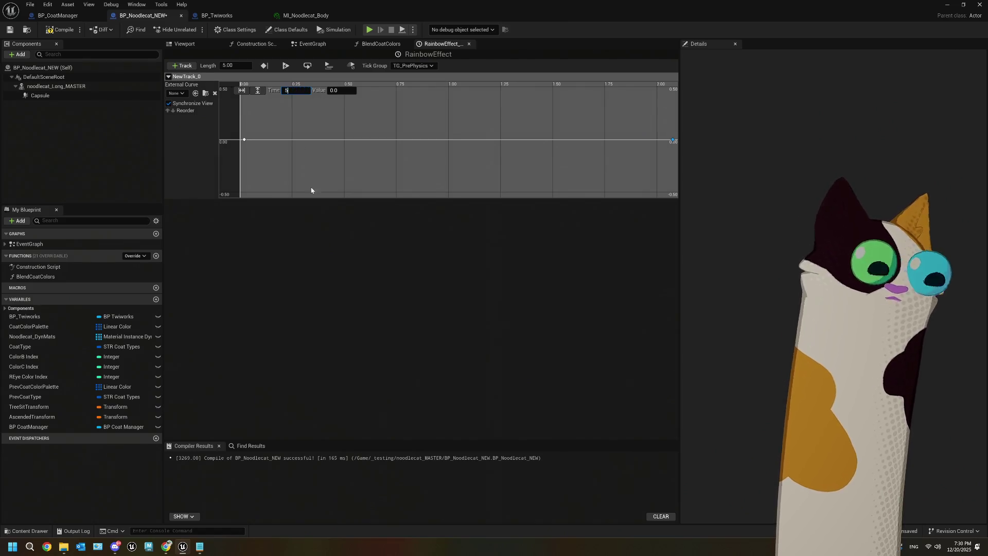
left_click(291, 90)
type("0")
key("Tab")
left_click(242, 91)
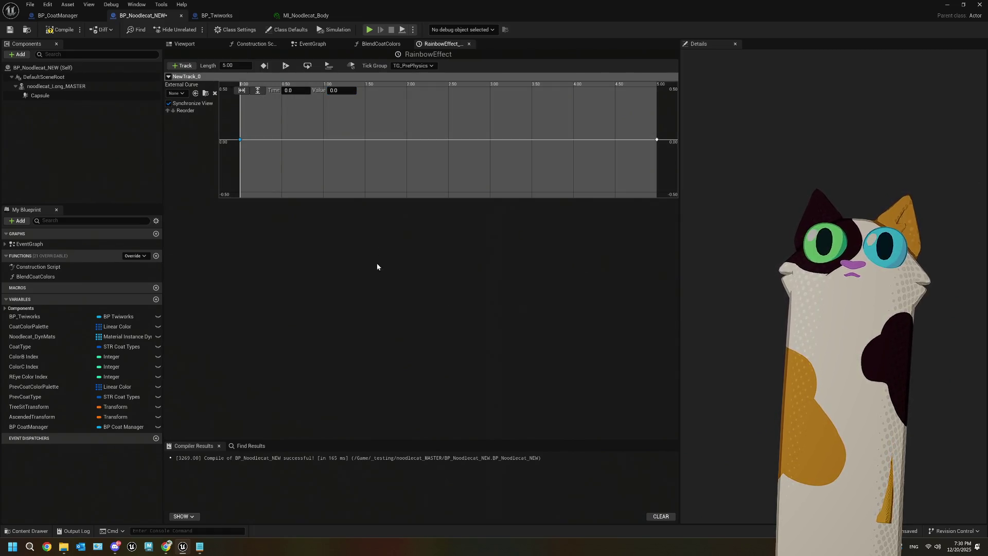
- Add keys at 0.5 s and about 4.37 s, both with value 1.0
right_click(274, 119)
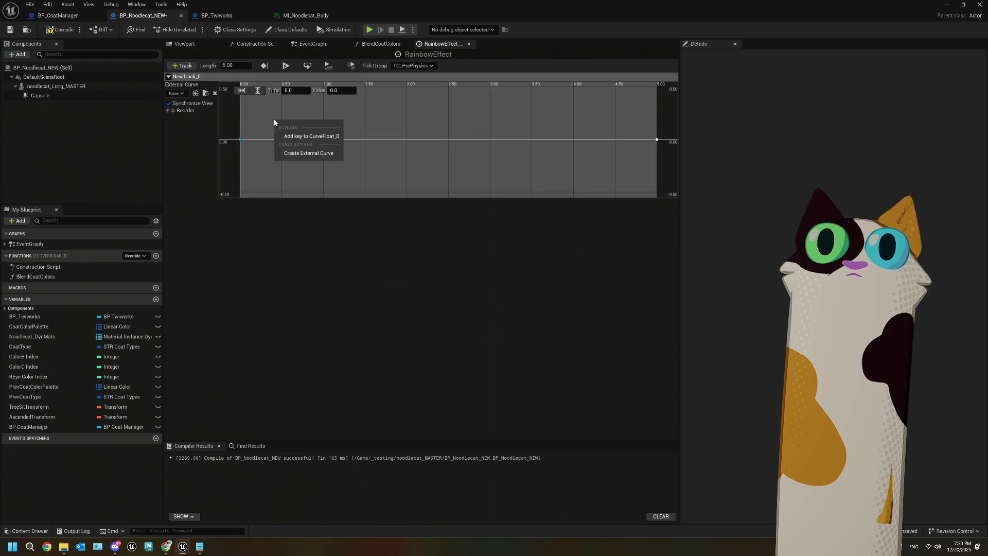
left_click(309, 136)
right_click(610, 122)
left_click(641, 133)
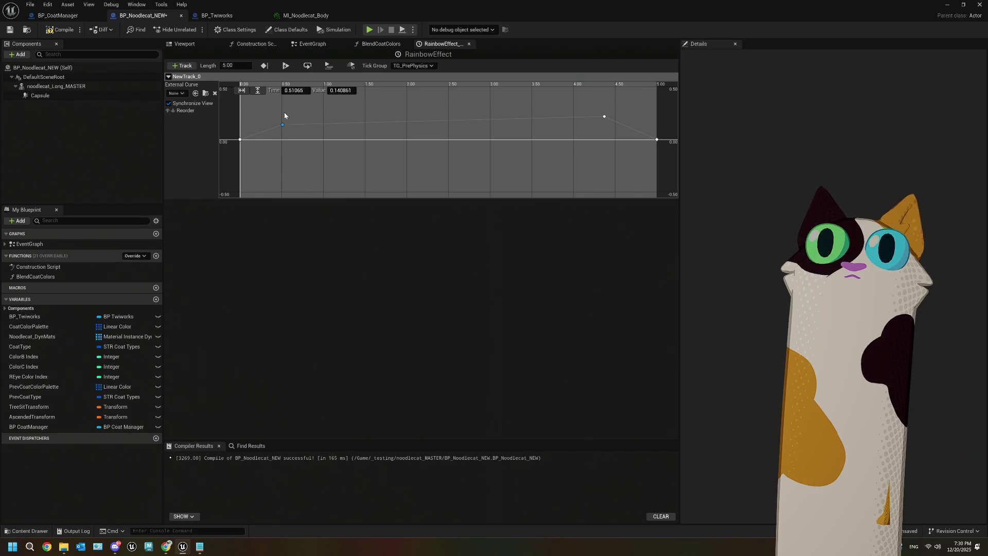
left_click(288, 92)
type("0.5")
key("Tab")
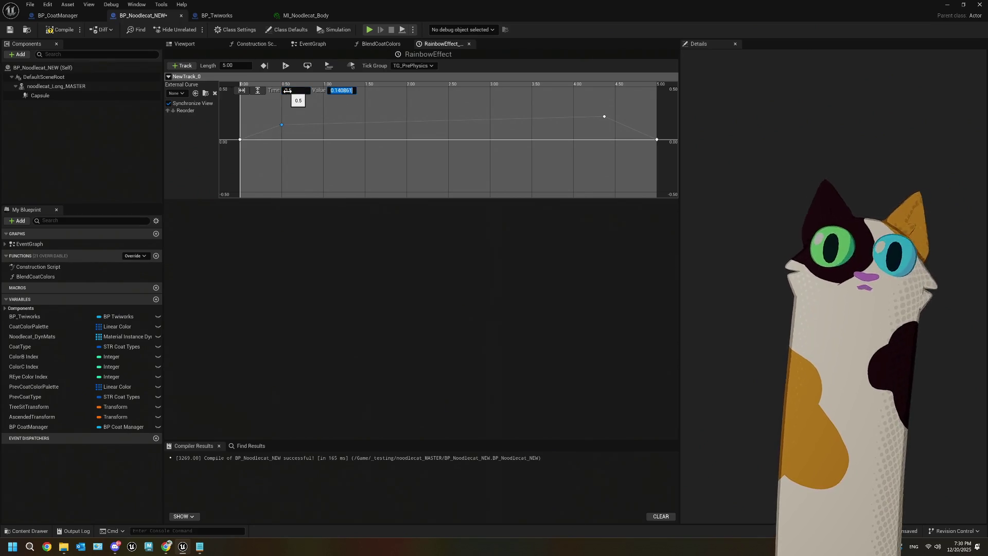
type("1")
key("Return")
left_click(604, 116)
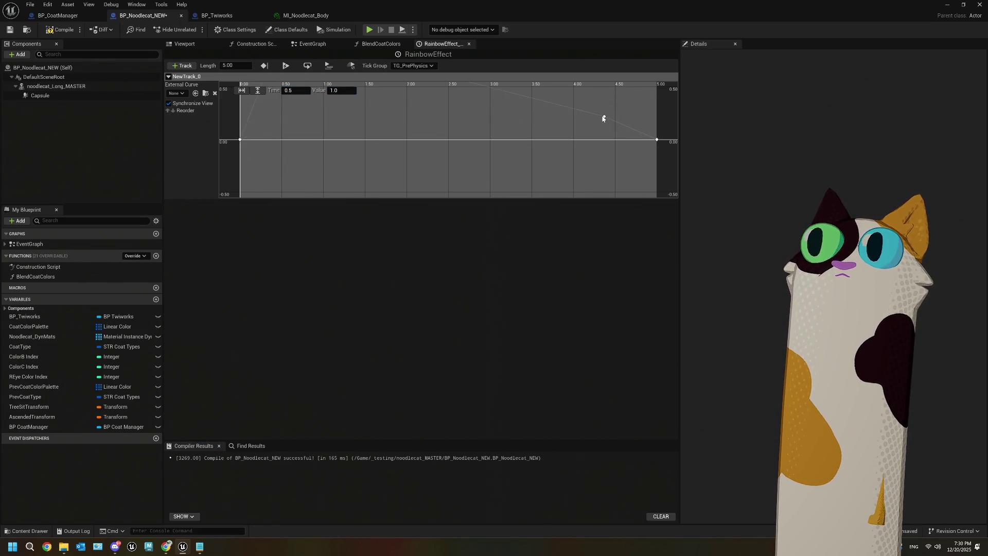
left_click(296, 91)
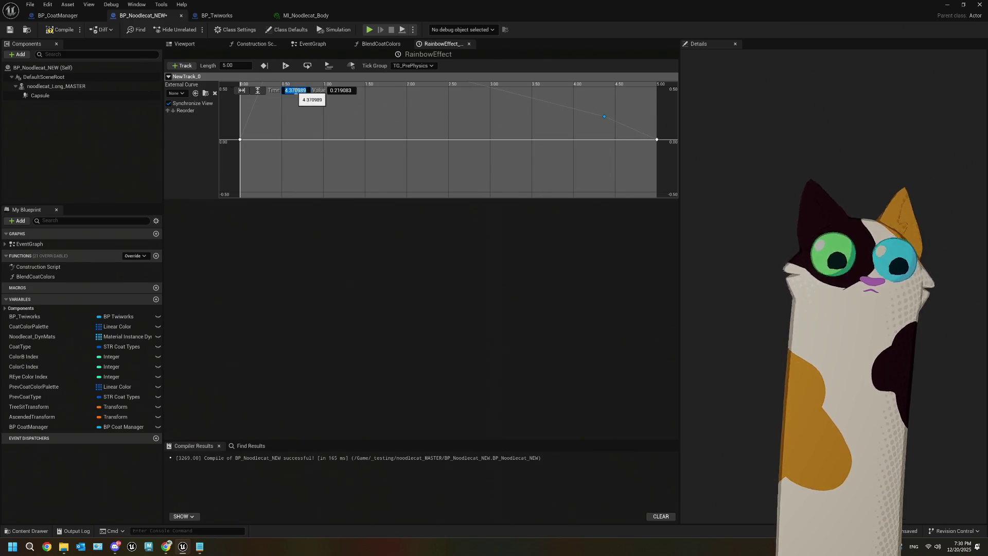
key("Tab")
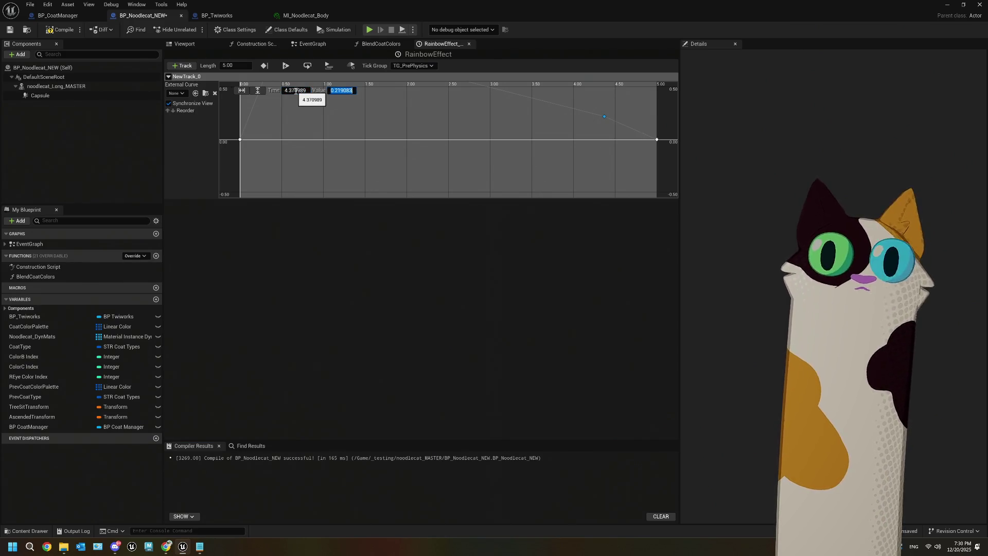
type("1")
key("Return")
left_click(257, 91)
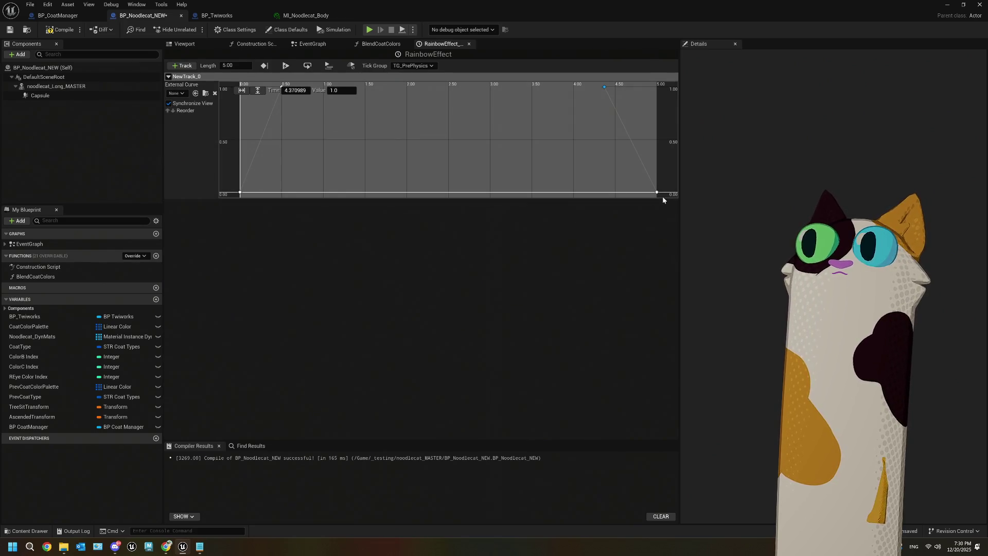
- Make the keys smoothly interpolated and flatten the 0.5 s key's tangent
mouse_move(531, 157)
left_mouse_down()
mouse_move(319, 116)
mouse_move(227, 83)
left_mouse_up()
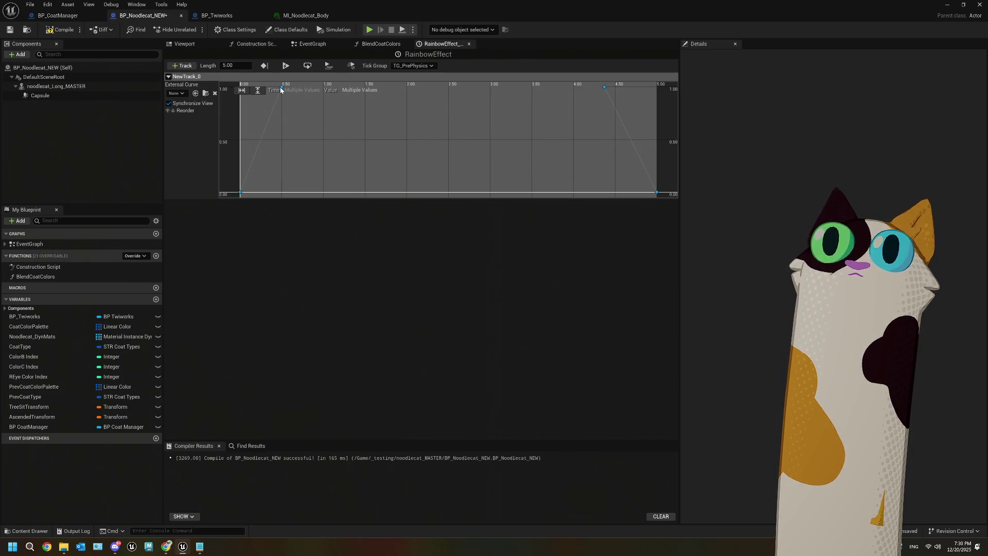
right_click(280, 90)
left_click(298, 105)
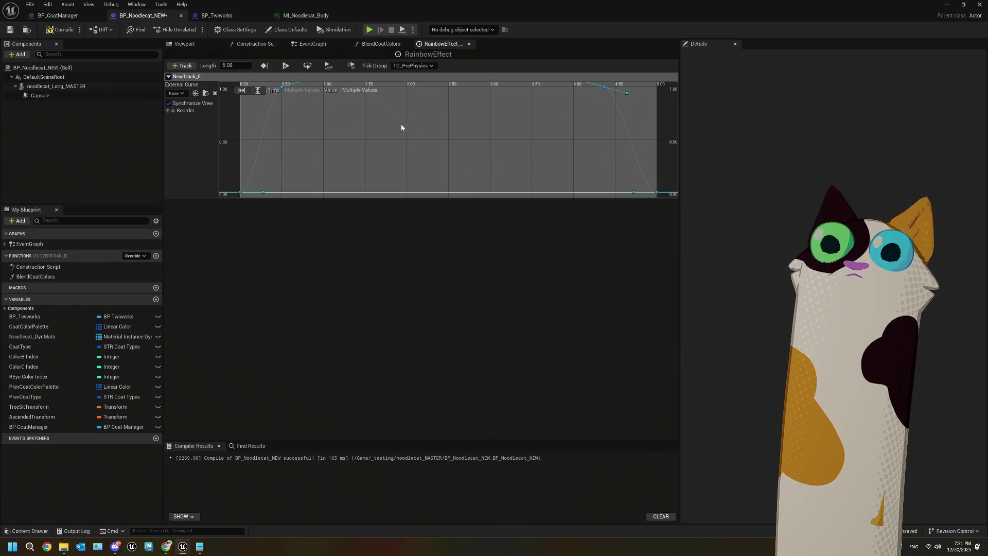
left_click_drag(454, 122, 427, 143)
left_click_drag(303, 122, 311, 128)
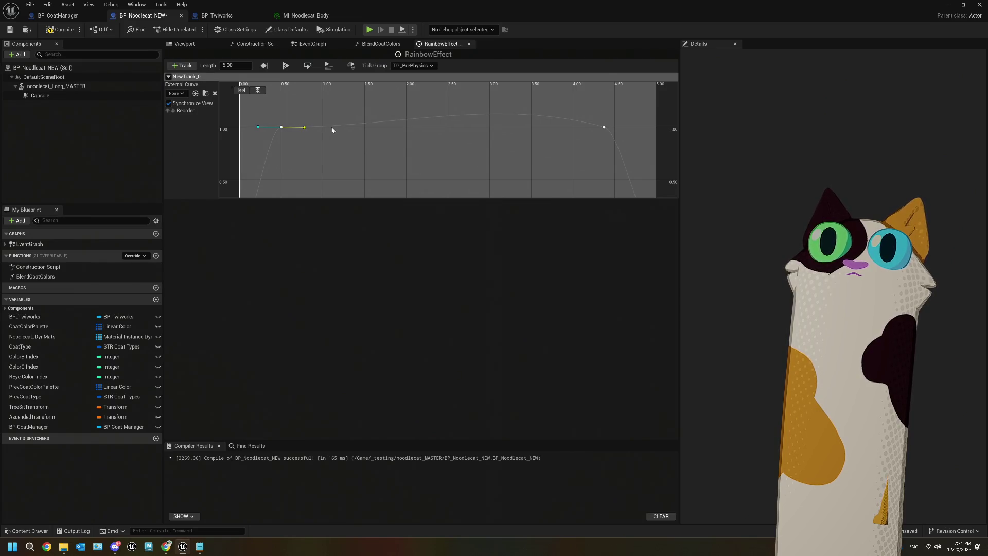
- Break the top keys' tangents and level them so the curve holds at 1, then compile and save
mouse_move(271, 111)
left_mouse_down()
mouse_move(487, 150)
mouse_move(624, 157)
left_mouse_up()
right_click(282, 128)
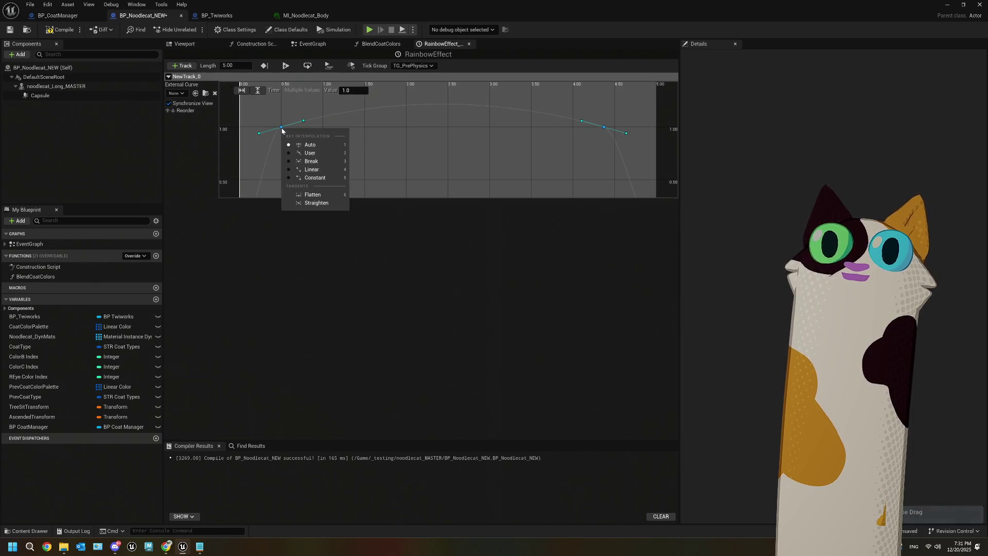
left_click(316, 162)
left_click(303, 121)
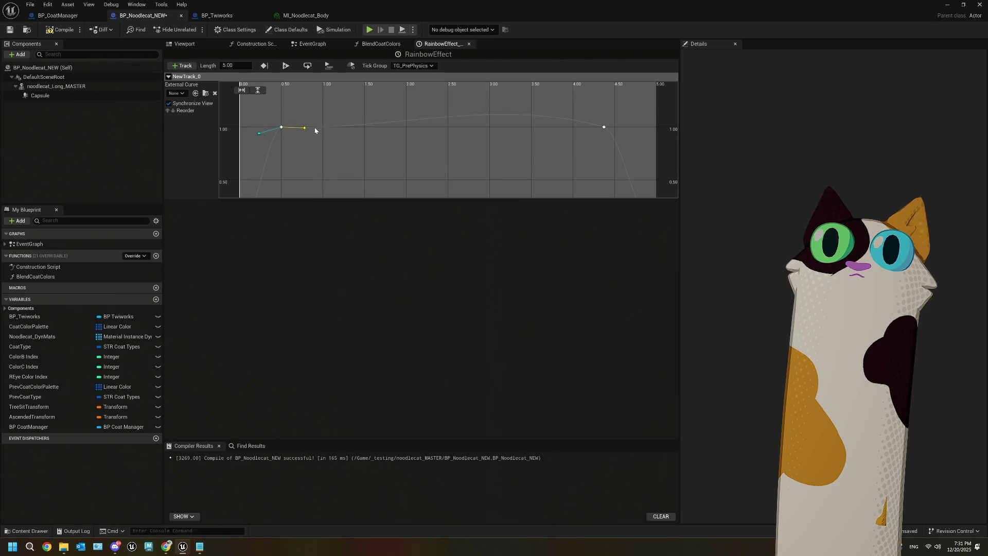
left_click(604, 127)
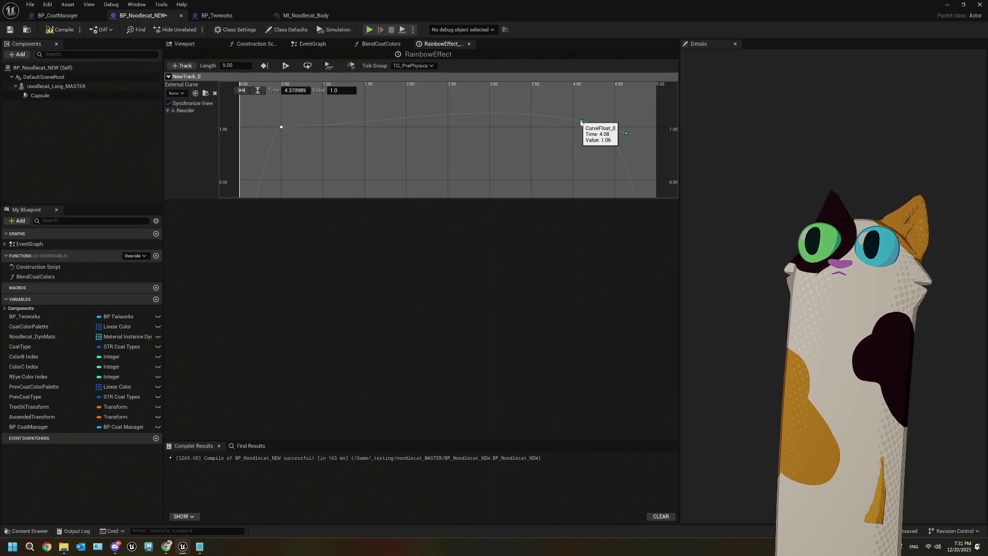
left_click(579, 125)
left_click_drag(580, 125, 579, 123)
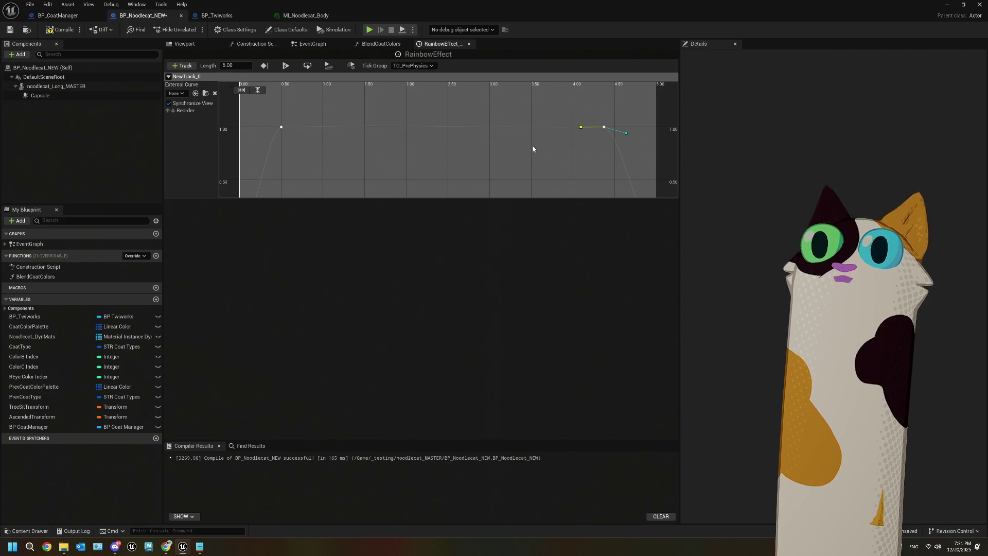
scroll(450, 113, "down", 3)
scroll(530, 155, "up", 3)
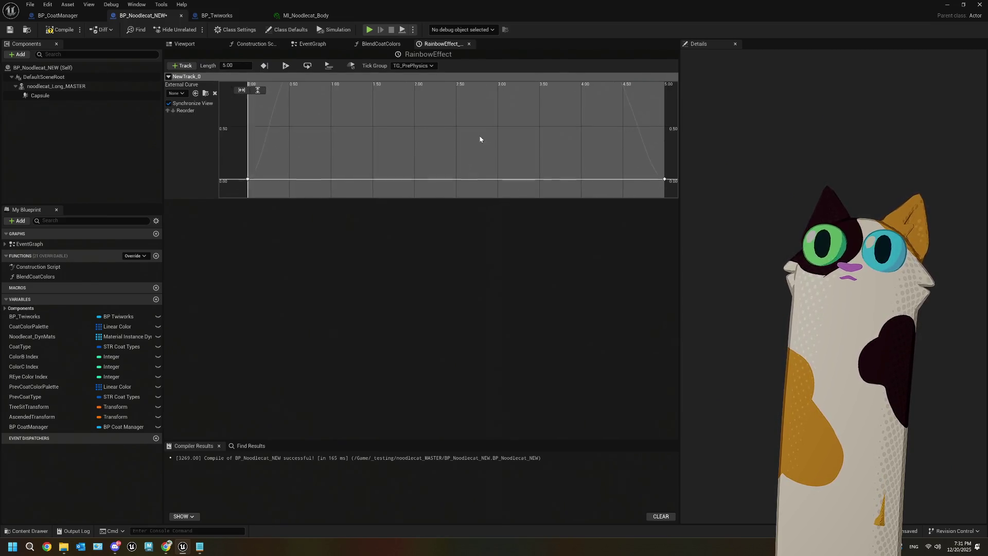
left_click(60, 29)
left_click(10, 29)
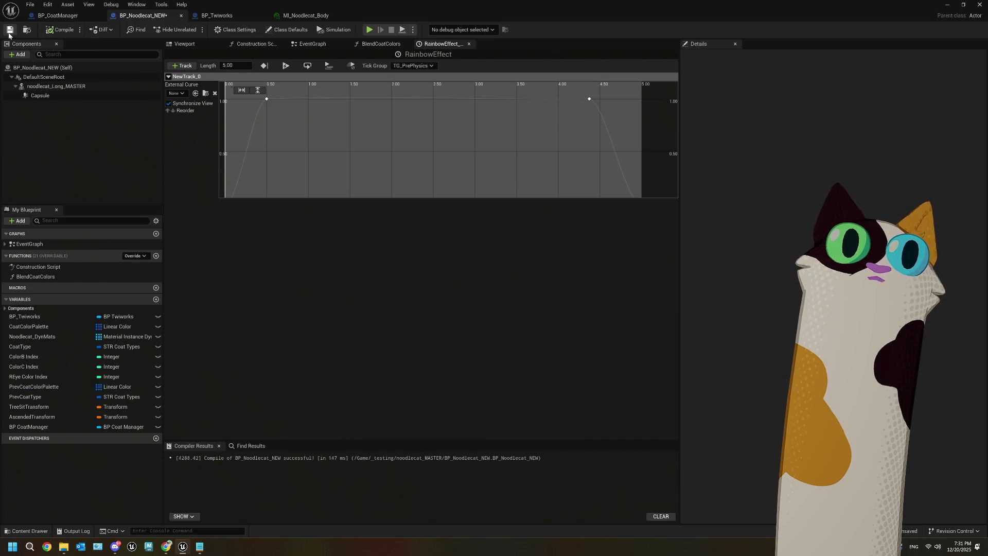
- Feed New Track 0 into the scalar parameter Value, then compile and save
left_click(312, 44)
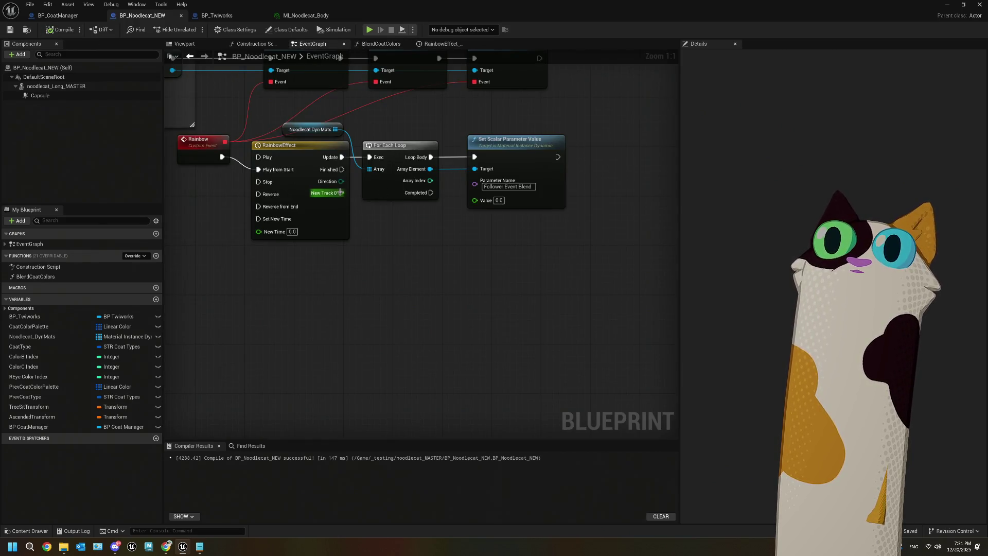
left_click_drag(353, 200, 475, 200)
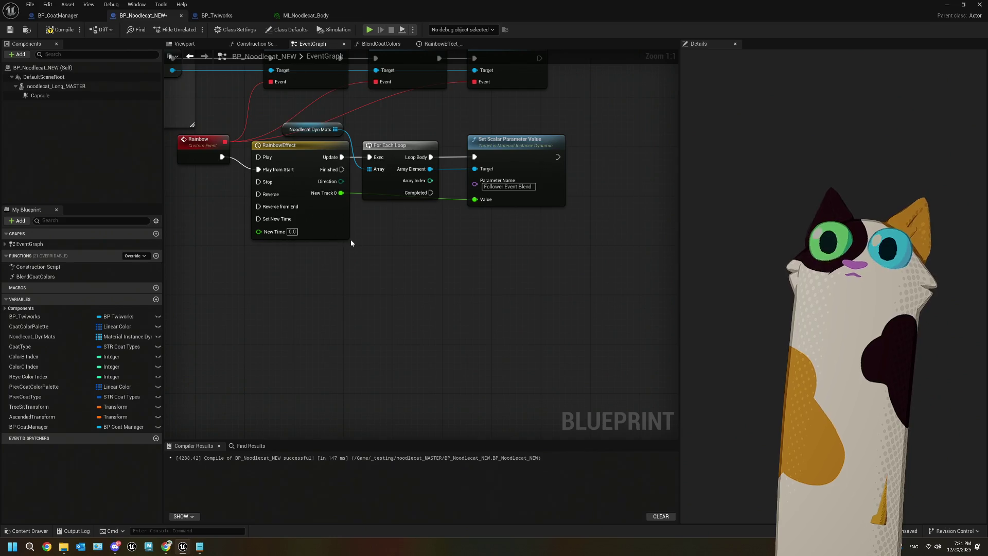
left_click(61, 30)
left_click(10, 29)
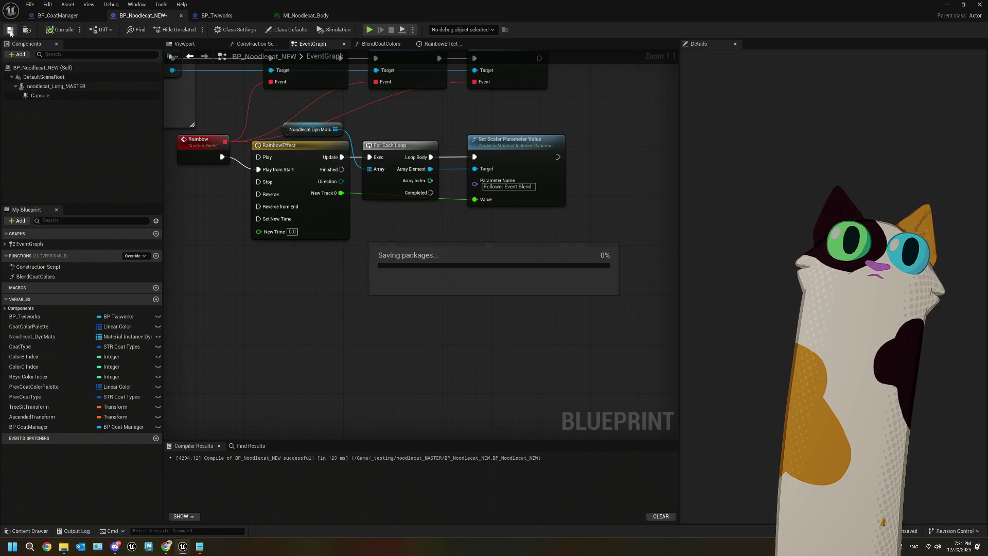
- Add a Space Bar event whose Pressed plays RainbowEffect from start, compile, and play-test the level
left_click_drag(404, 289, 521, 296)
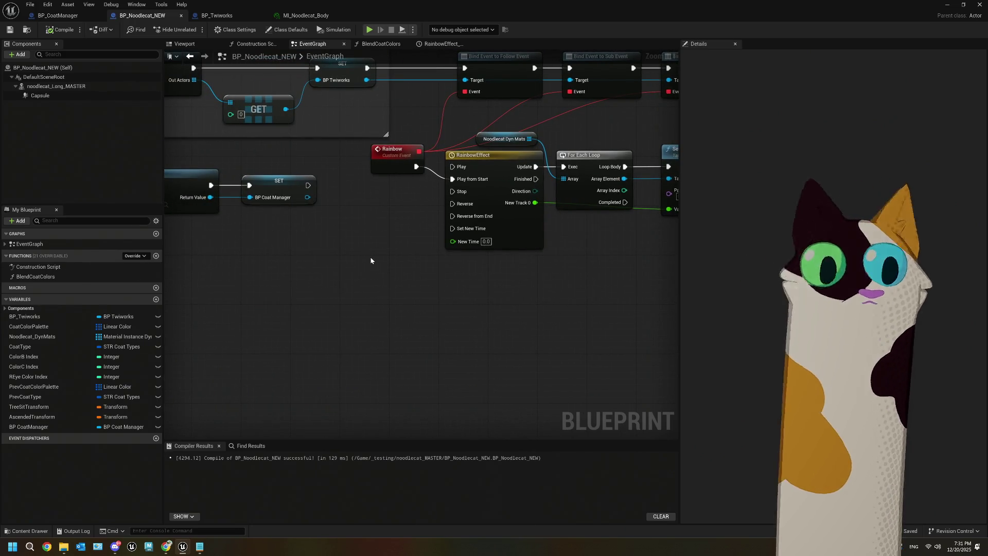
right_click(371, 260)
type("ba")
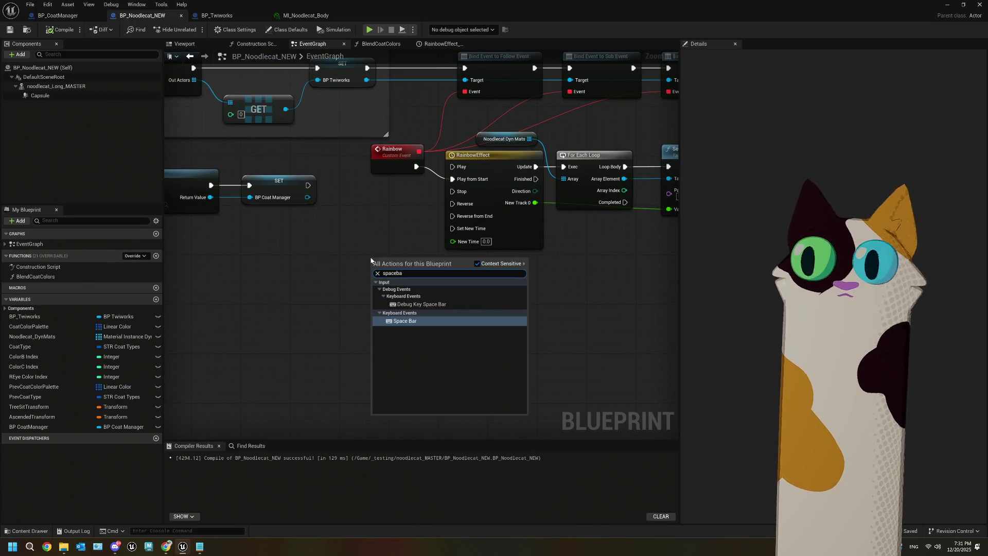
left_click(404, 321)
mouse_move(411, 272)
left_mouse_down()
mouse_move(417, 277)
mouse_move(452, 180)
left_mouse_up()
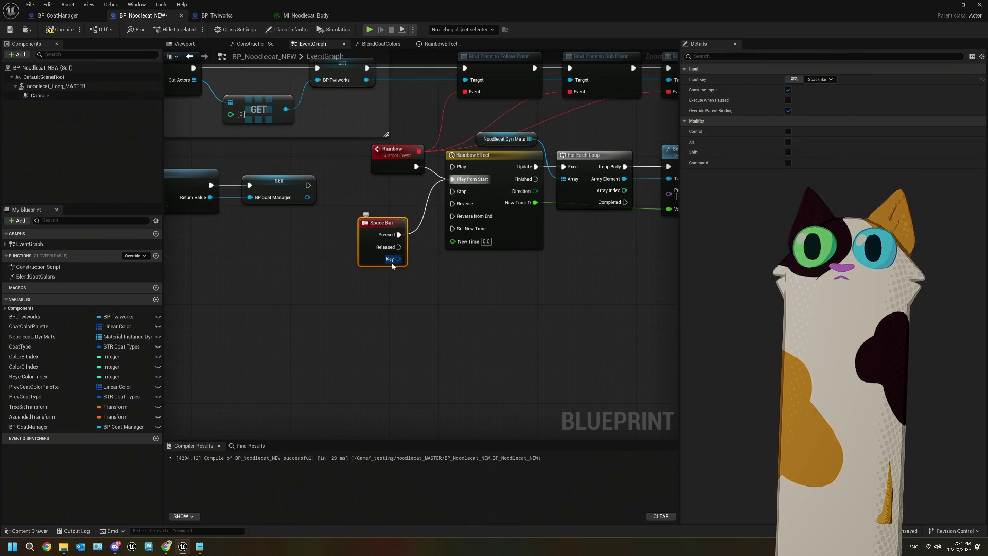
scroll(394, 263, "down", 3)
left_click_drag(533, 326, 395, 315)
scroll(438, 286, "up", 2)
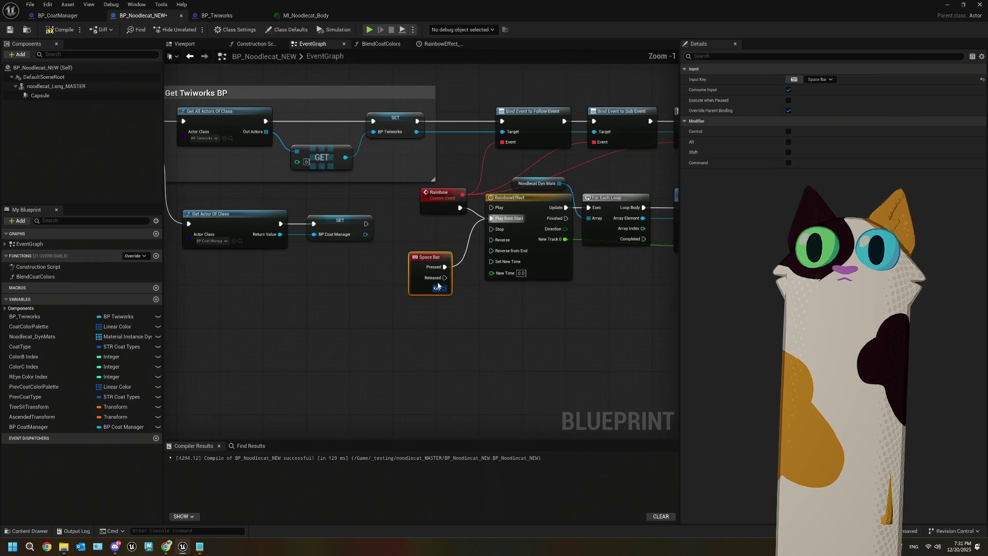
left_click(55, 29)
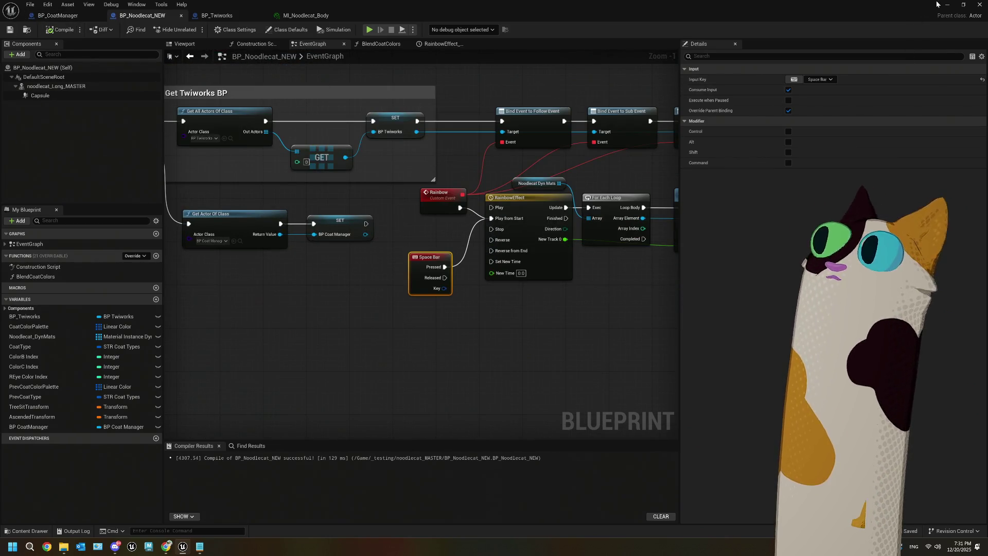
left_click(947, 4)
left_click(248, 30)
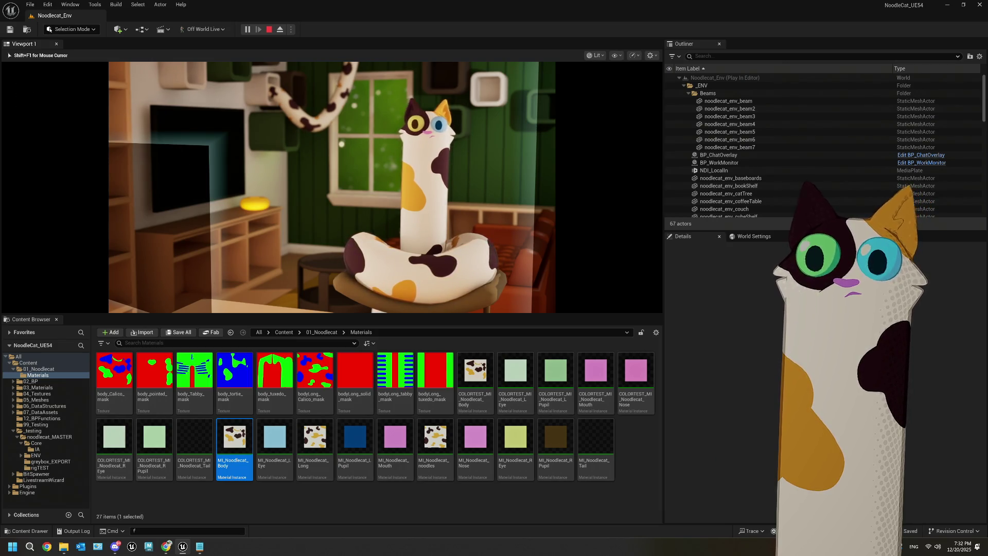
key("grave")
key("grave")
key("grave")
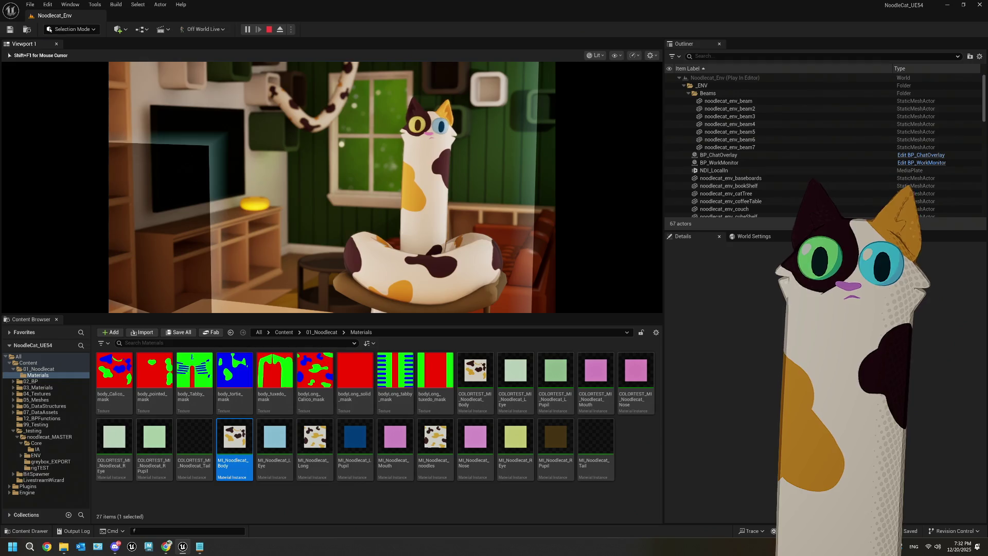
key("Escape")
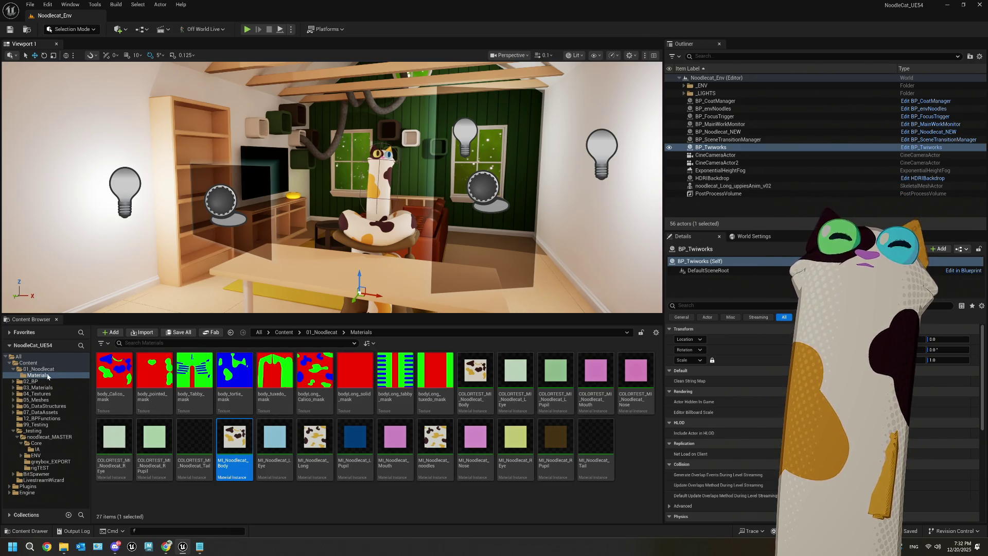
- Open BP_envNoodles from the noodlecat_MASTER > ENV folder
left_click(54, 438)
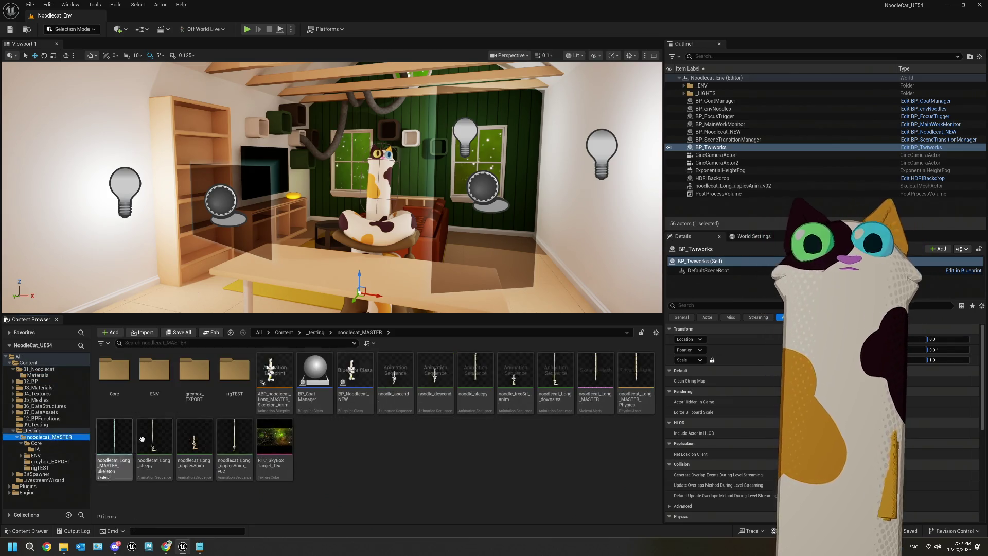
double_click(161, 383)
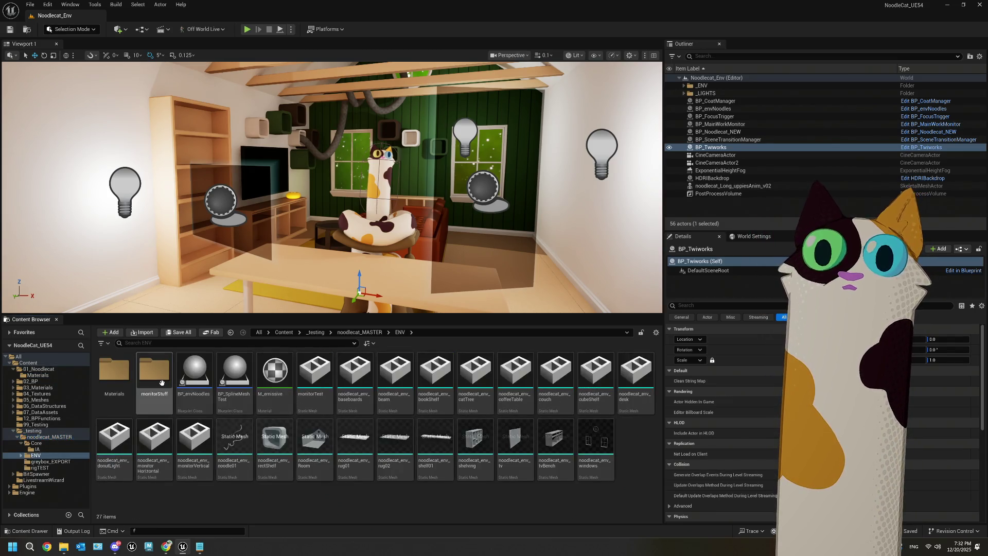
double_click(201, 387)
scroll(374, 335, "down", 1)
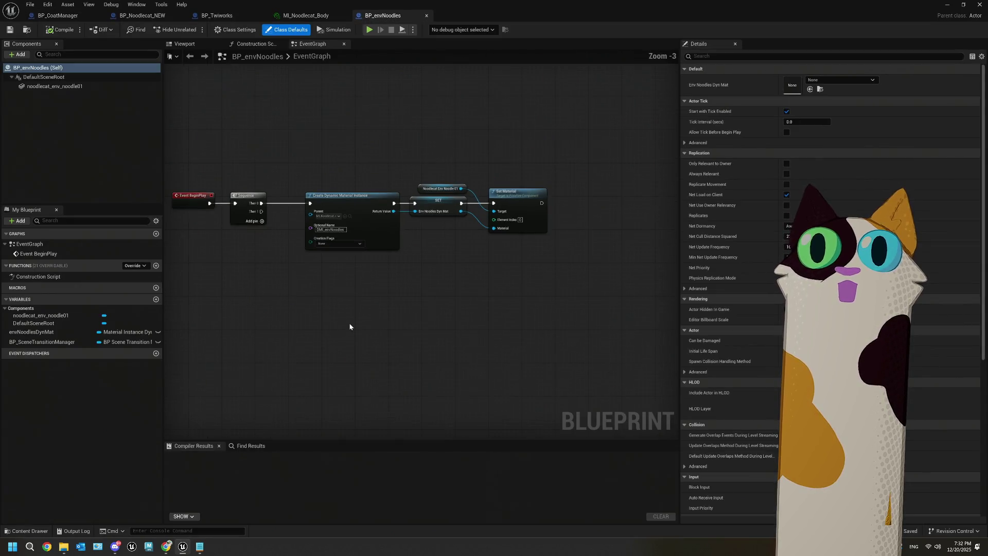
left_click_drag(351, 309, 355, 308)
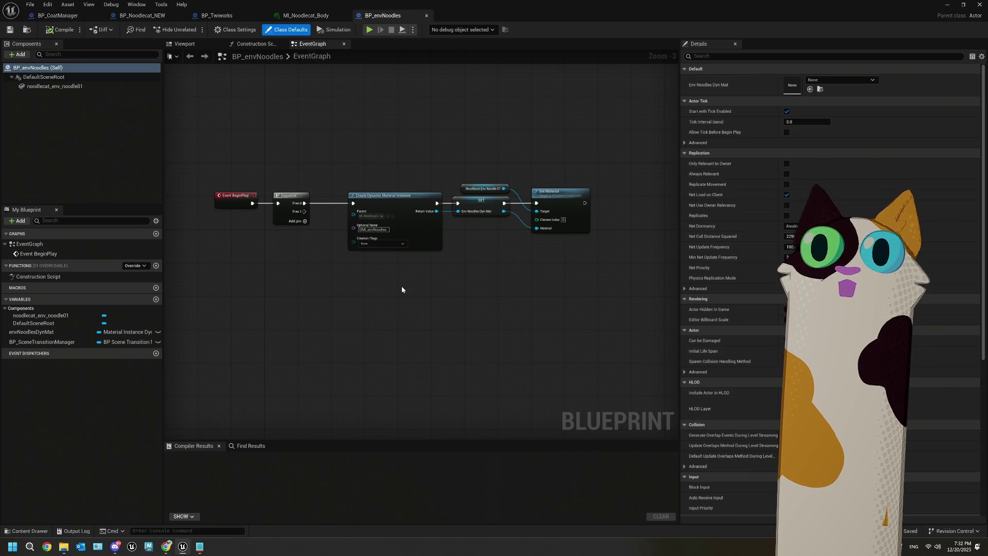
scroll(401, 286, "up", 2)
- Move BP_envNoodles' material setup nodes left, then switch to the BP_Noodlecat_NEW blueprint
left_click_drag(384, 157, 609, 304)
left_click_drag(414, 198, 398, 211)
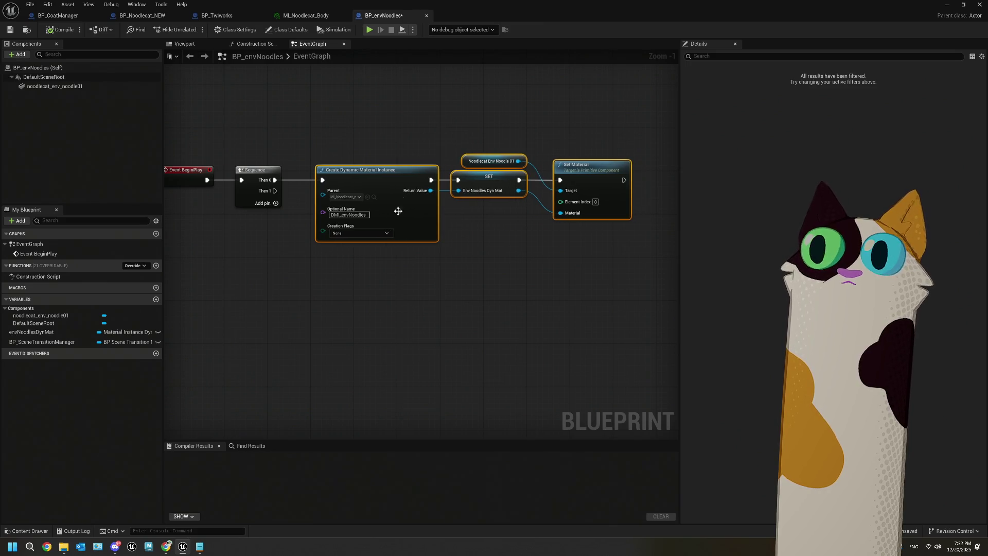
scroll(333, 324, "up", 1)
left_click_drag(282, 208, 384, 181)
left_click_drag(363, 150, 397, 270)
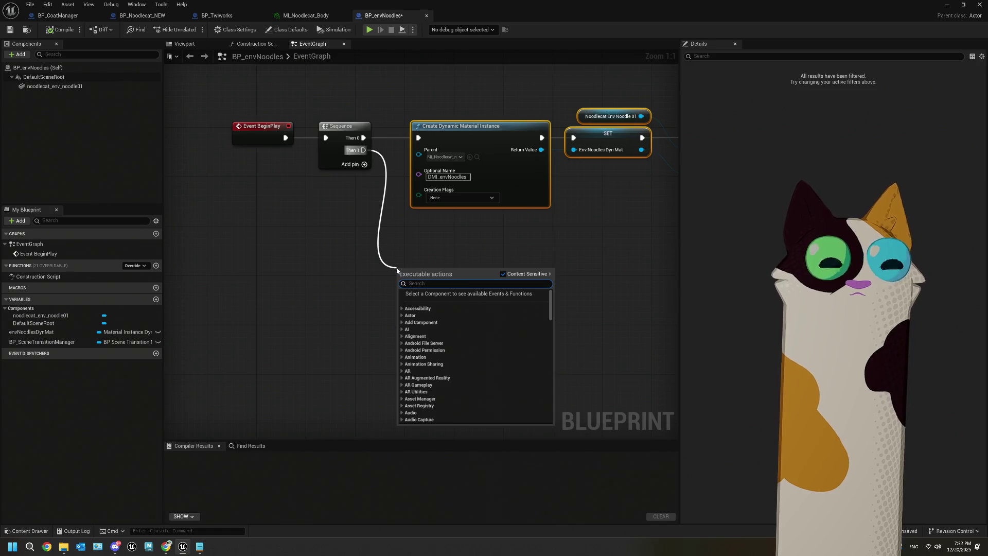
type("t")
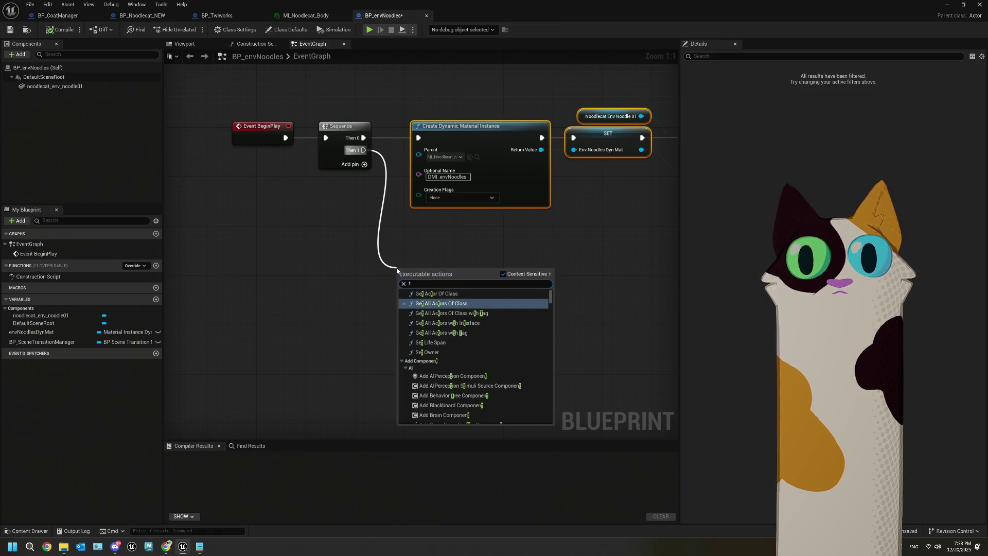
left_click(427, 231)
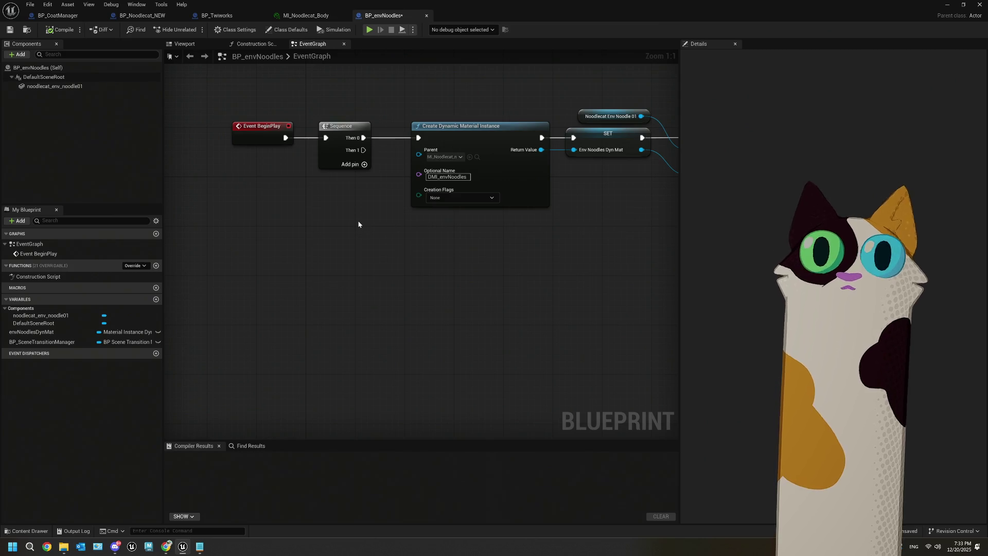
left_click(142, 16)
scroll(361, 244, "down", 6)
- Add a Get Actor Of Class node for BP Env Noodles off Sequence's Then 1
scroll(336, 239, "up", 4)
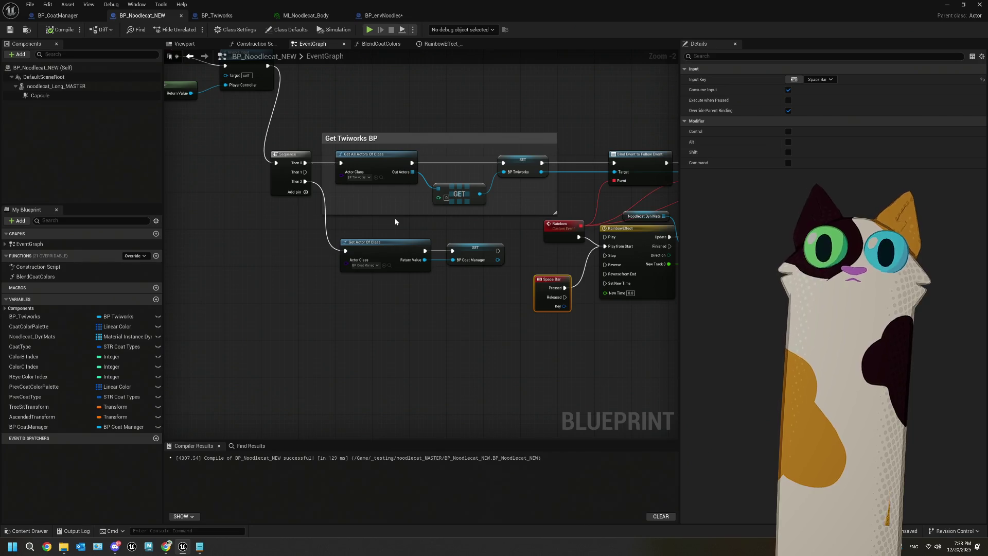
left_click_drag(395, 221, 360, 229)
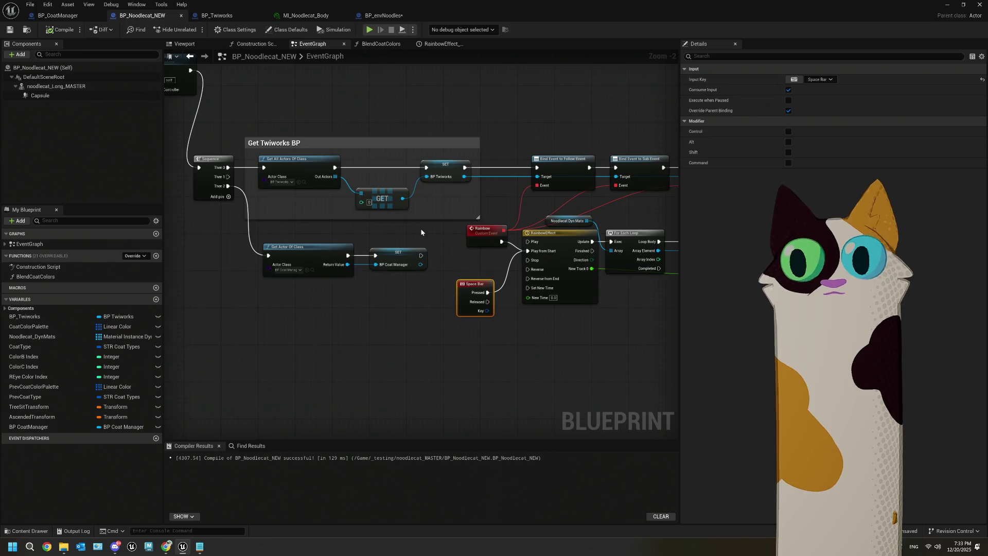
left_click_drag(421, 233, 420, 243)
left_click(446, 277)
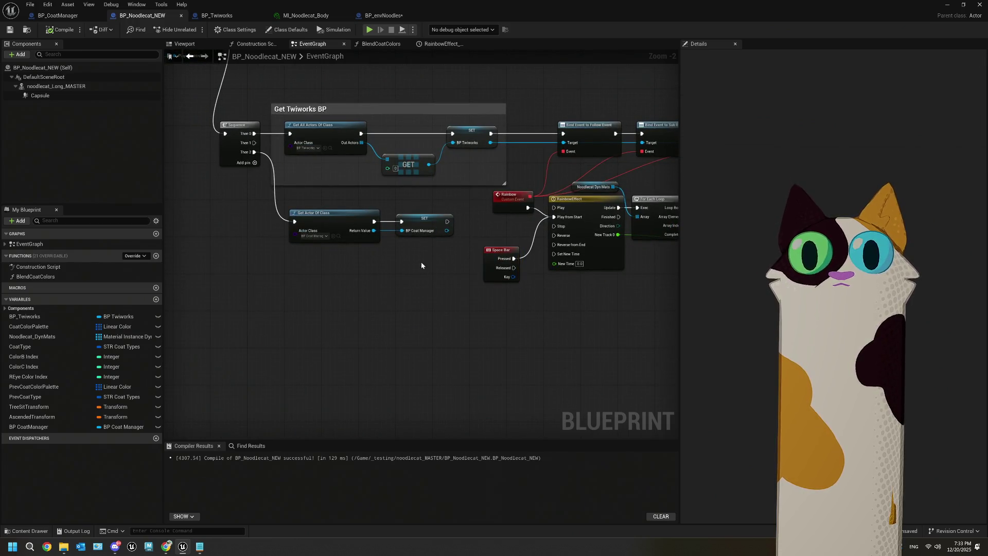
left_click_drag(256, 143, 288, 181)
type("get ac")
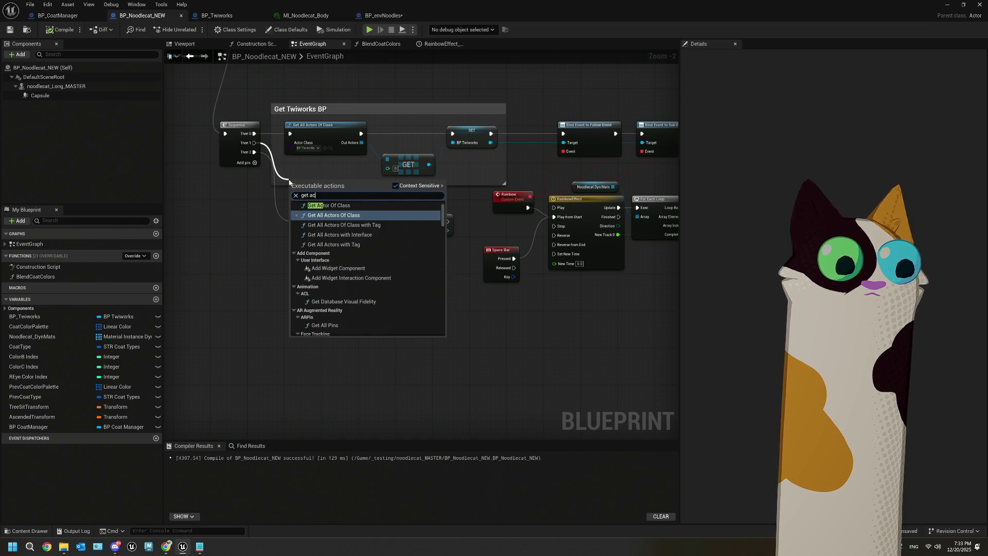
type("tor")
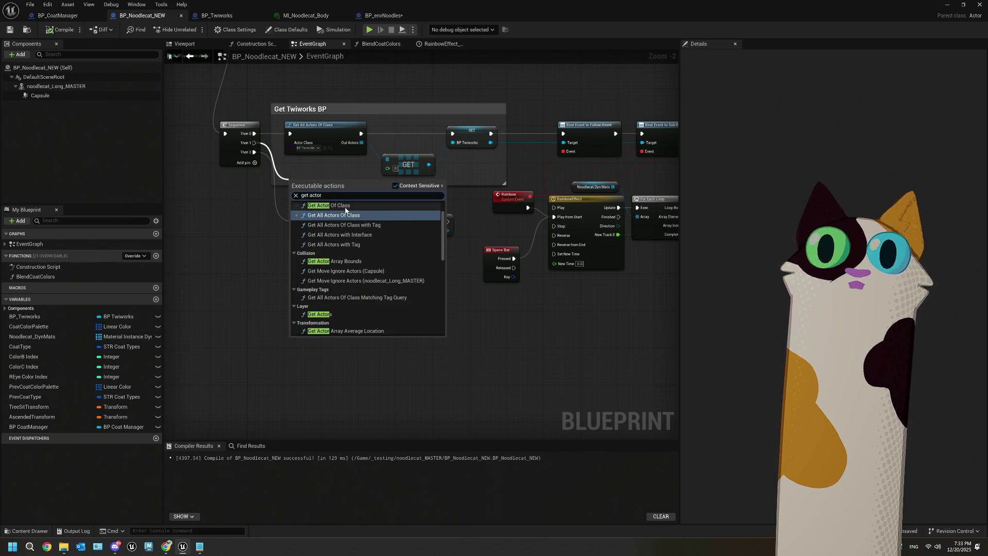
left_click(352, 206)
scroll(324, 183, "up", 2)
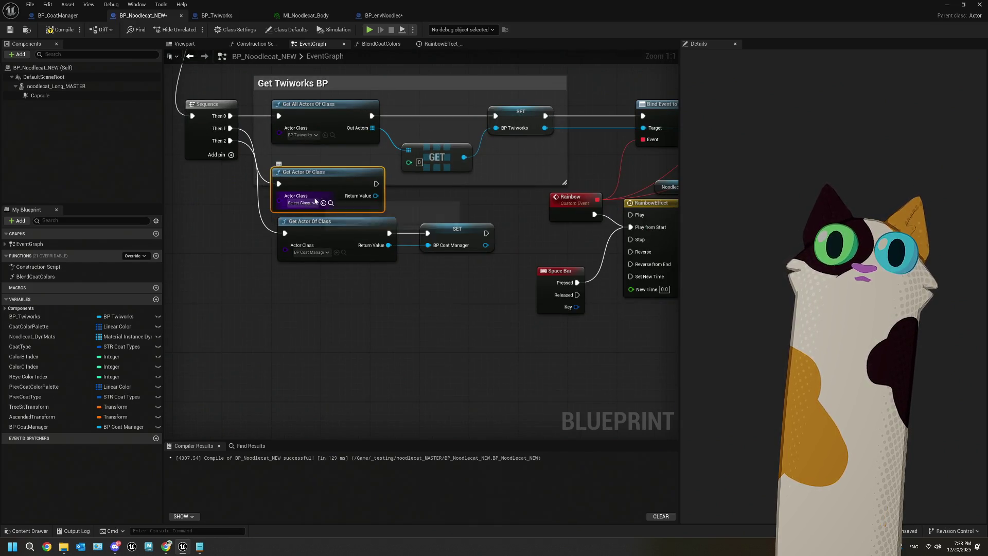
left_click(314, 203)
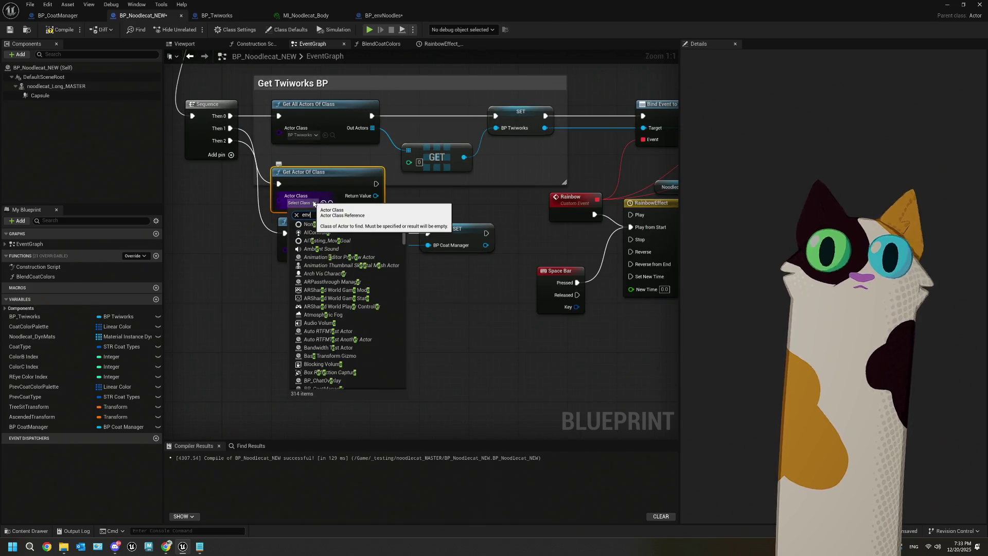
type("nv")
left_click(319, 230)
- Promote the found actor to a new variable named BP_EnvNoodles and place its SET node
left_click_drag(470, 194, 363, 189)
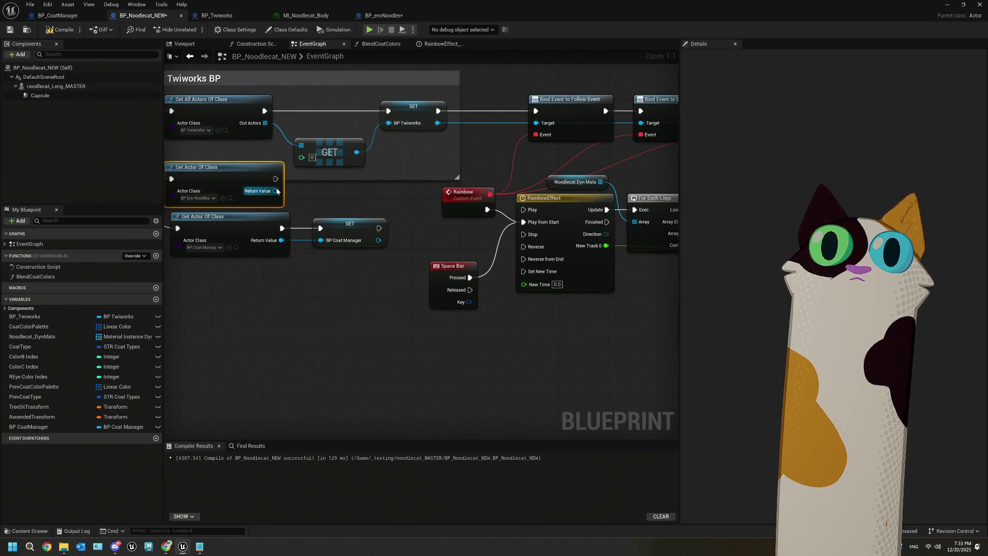
left_click_drag(275, 190, 309, 197)
left_click(334, 242)
type("BP_EnvNoodles")
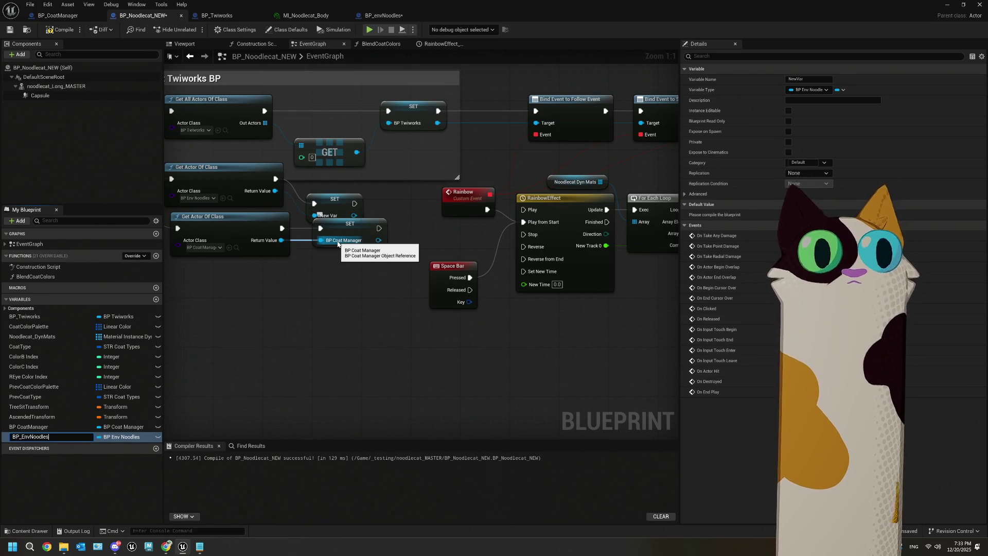
key("Return")
left_click_drag(324, 202, 332, 190)
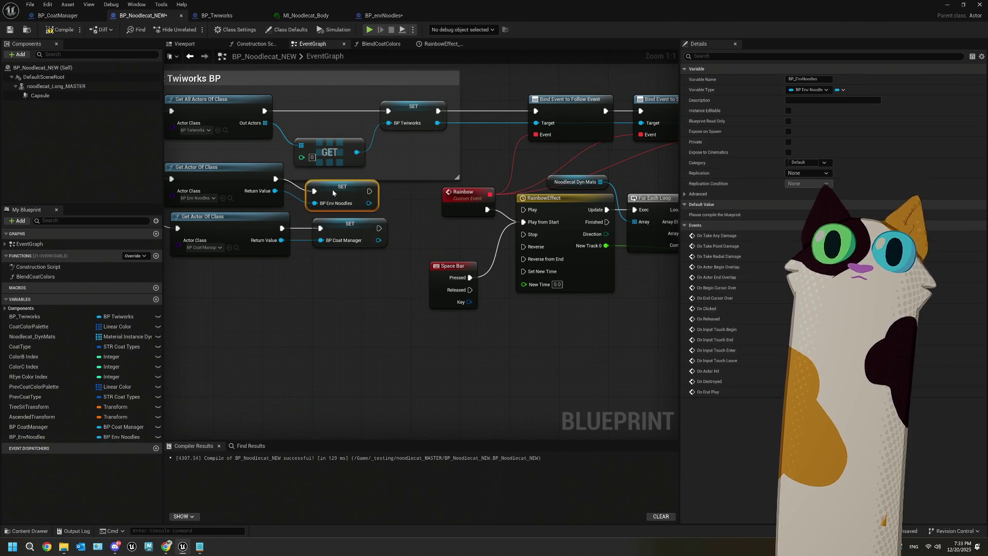
left_click_drag(458, 279, 281, 271)
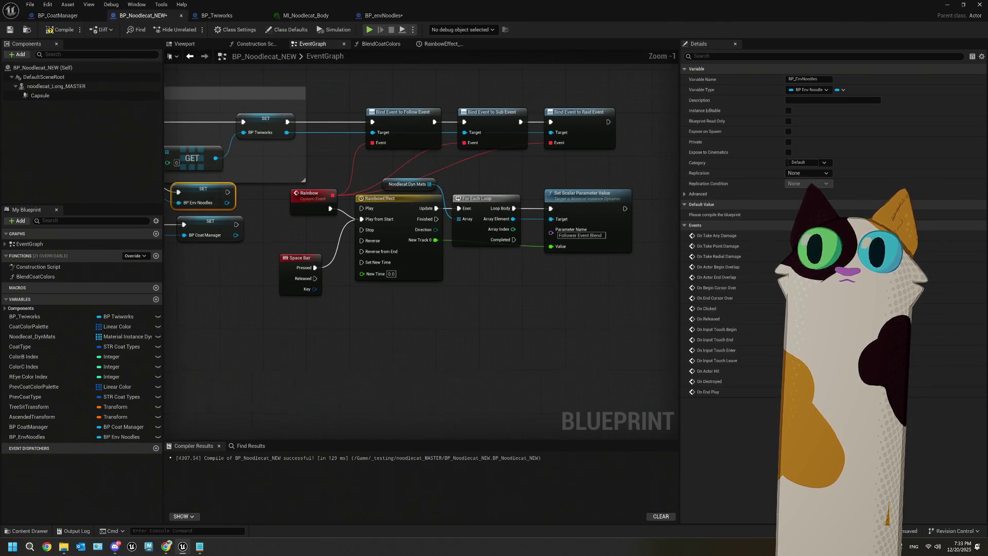
- Place a BP_EnvNoodles getter below the rainbow nodes
left_click_drag(576, 301, 486, 289)
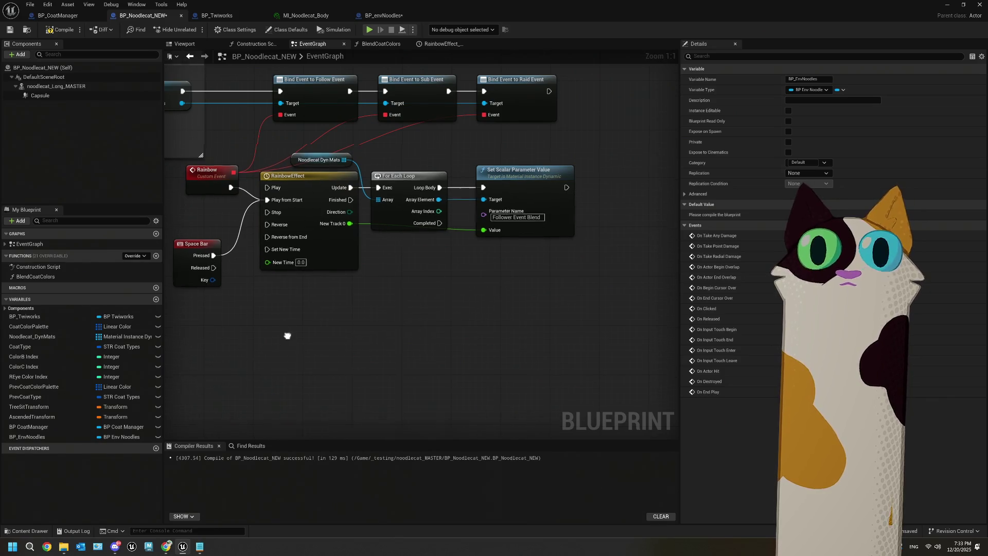
left_click_drag(288, 336, 278, 328)
left_click_drag(363, 304, 341, 282)
mouse_move(27, 437)
left_mouse_down()
mouse_move(294, 304)
mouse_move(311, 284)
left_mouse_up()
left_click(339, 298)
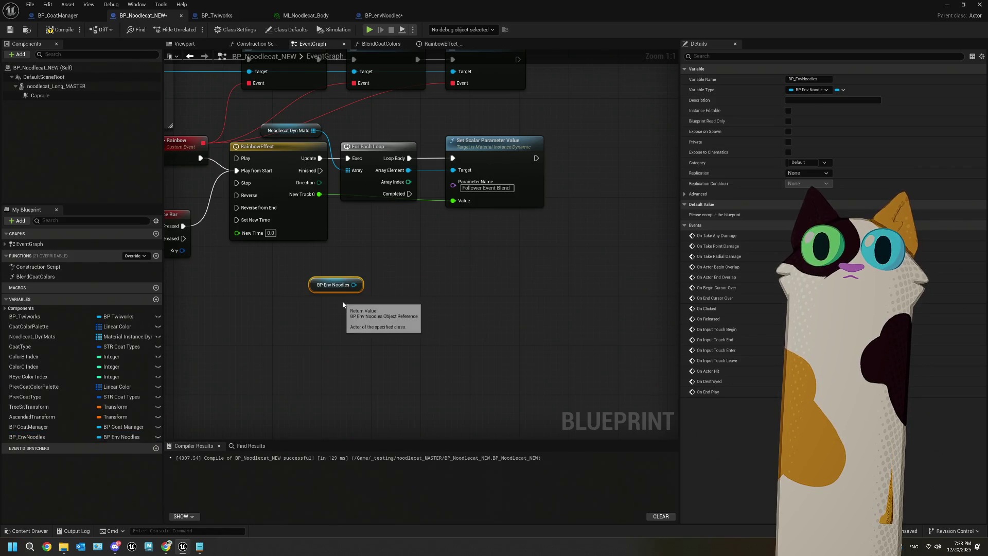
- Insert a Sequence node between RainbowEffect's Update and the For Each Loop
left_click_drag(318, 170, 357, 237)
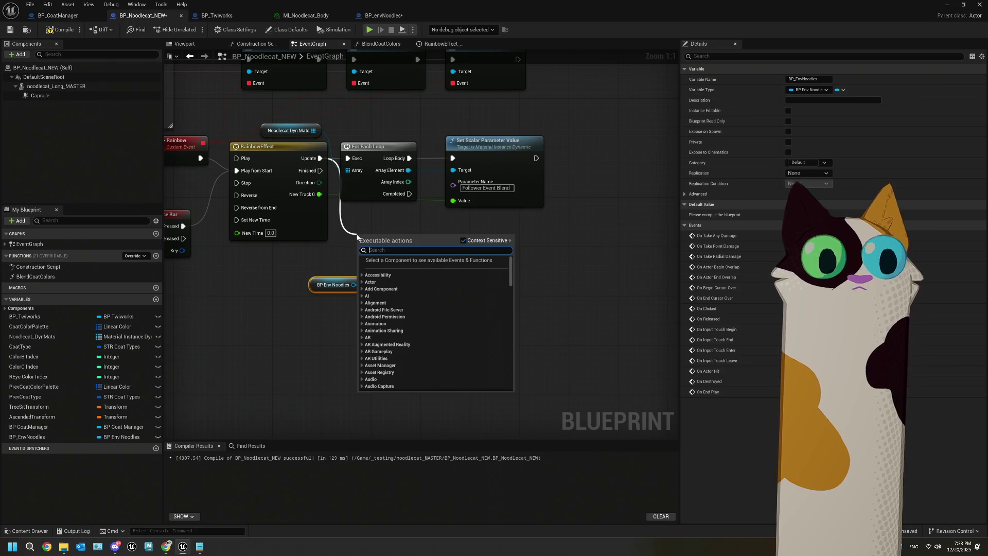
left_click(321, 238)
left_click_drag(320, 158, 353, 232)
mouse_move(509, 125)
left_mouse_down()
mouse_move(374, 176)
mouse_move(480, 177)
left_mouse_up()
left_click_drag(365, 234, 365, 160)
left_click_drag(593, 238, 528, 240)
- Search the BP Env Noodles getter's actions for loop and dynamic material nodes, then return to BP_envNoodles
left_click_drag(299, 282, 324, 278)
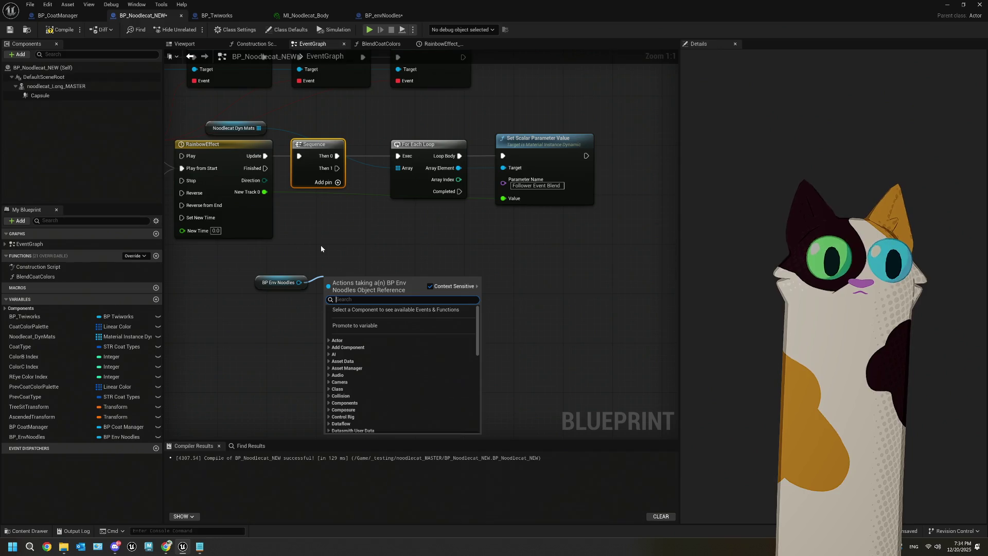
type("forea")
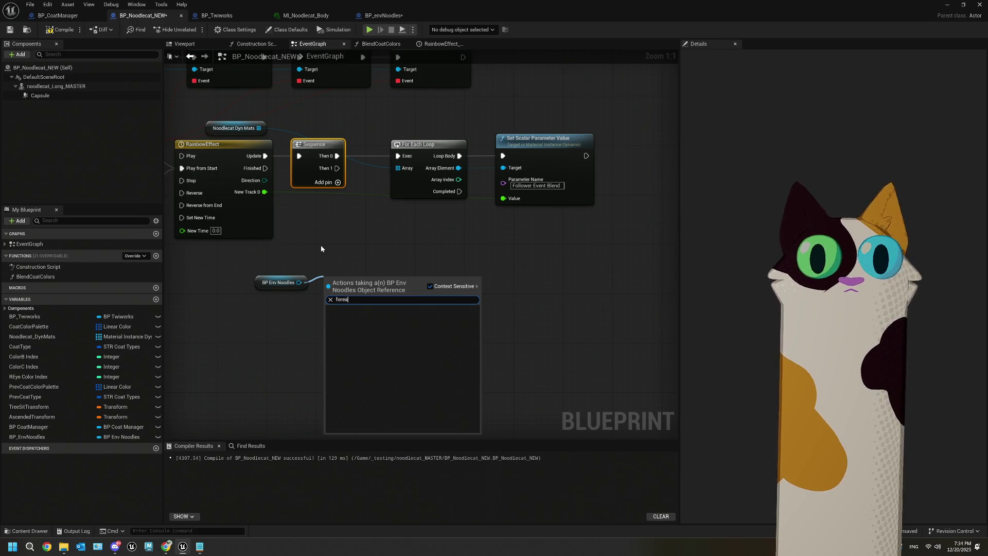
left_click(320, 252)
left_click_drag(299, 282, 343, 263)
type("dmi")
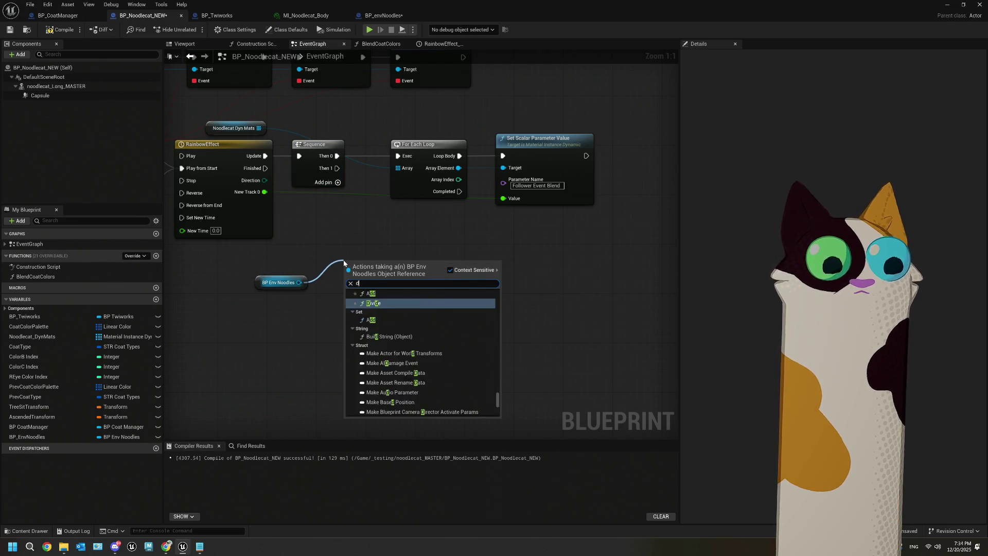
key("BackSpace")
key("BackSpace")
key("BackSpace")
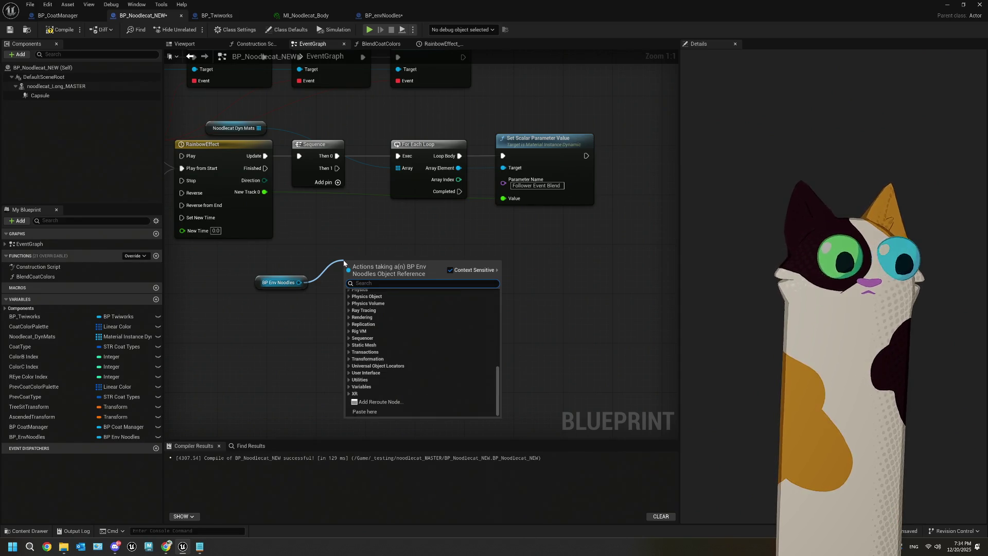
type("dynam")
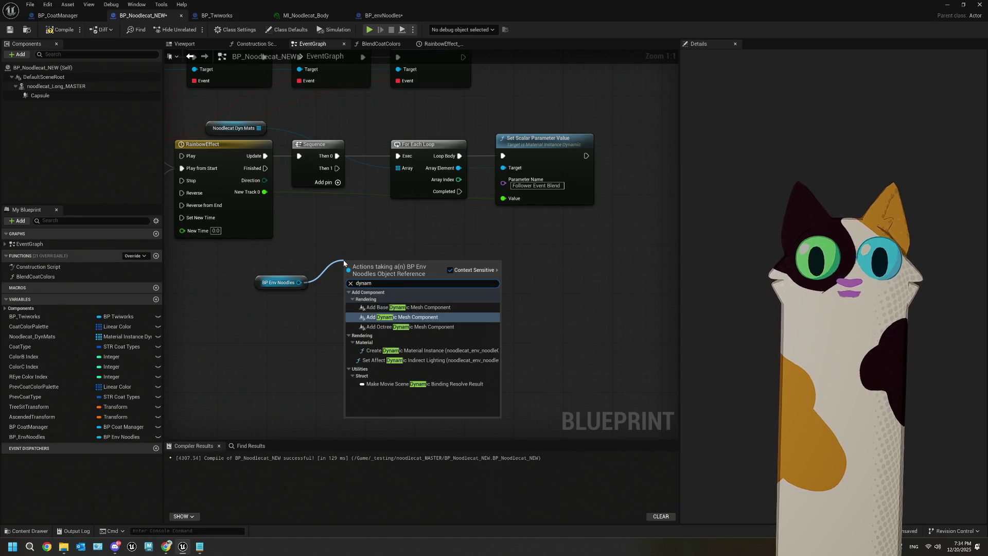
key("BackSpace")
key("BackSpace")
key("BackSpace")
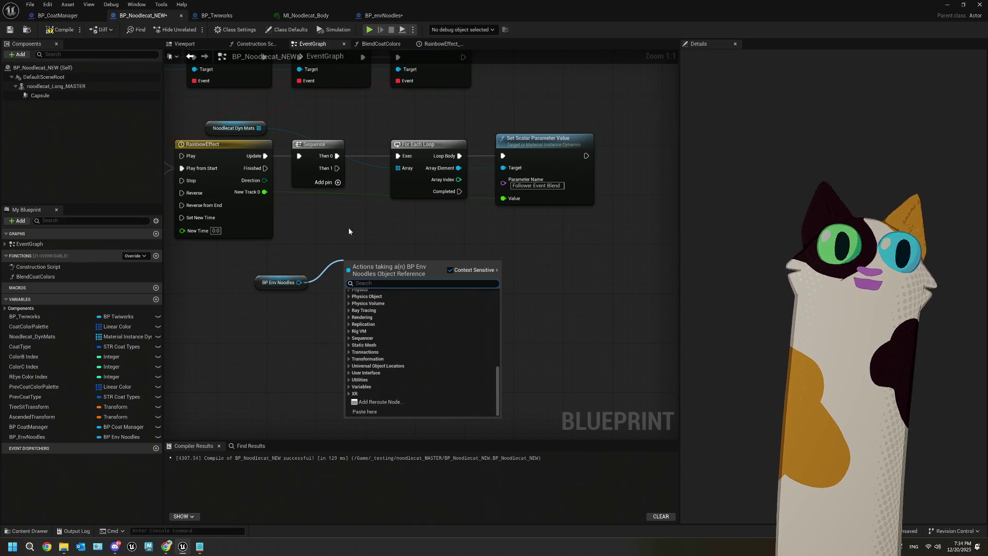
left_click(383, 15)
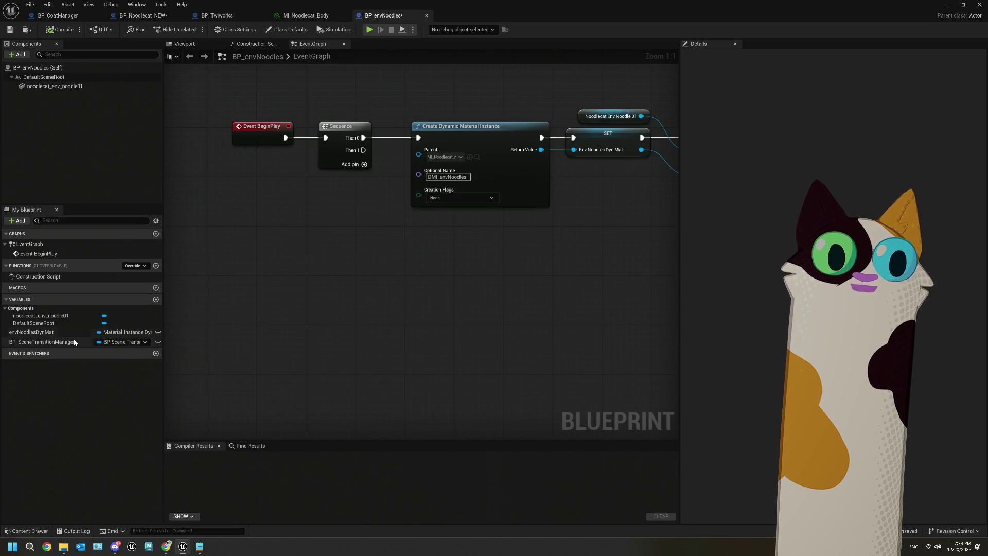
- Save BP_envNoodles, then add an Env Noodles Dyn Mat getter in BP_Noodlecat_NEW
left_click(60, 330)
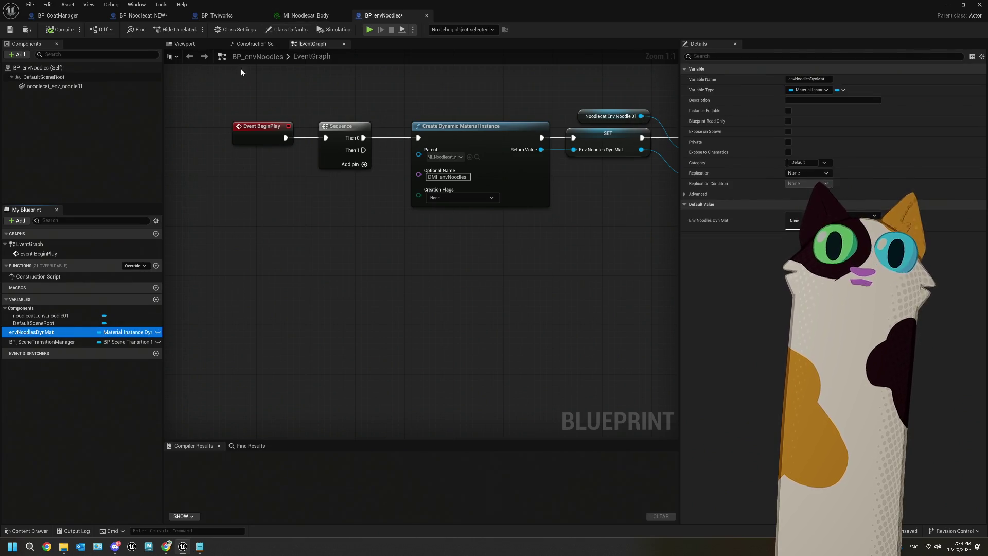
key("ctrl+s")
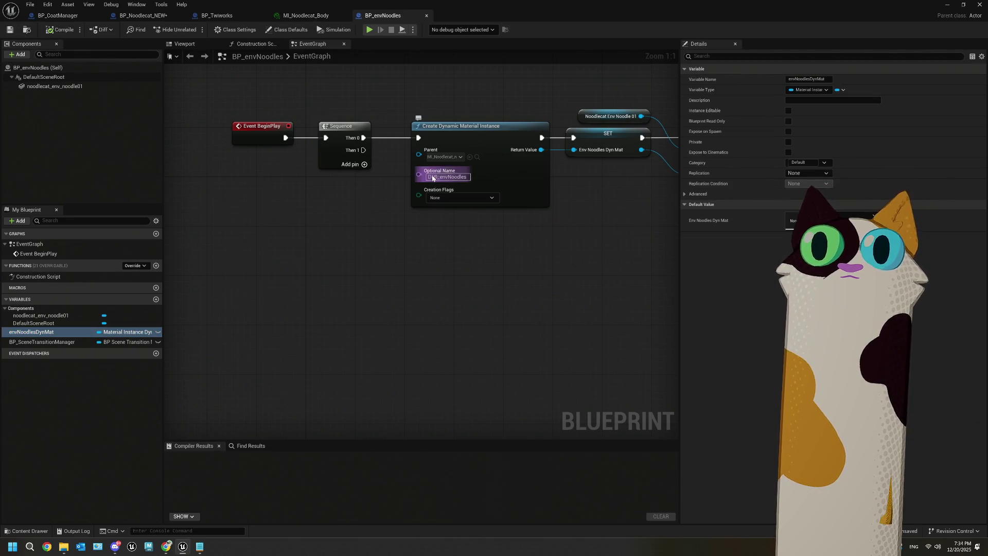
left_click(219, 16)
left_click(143, 15)
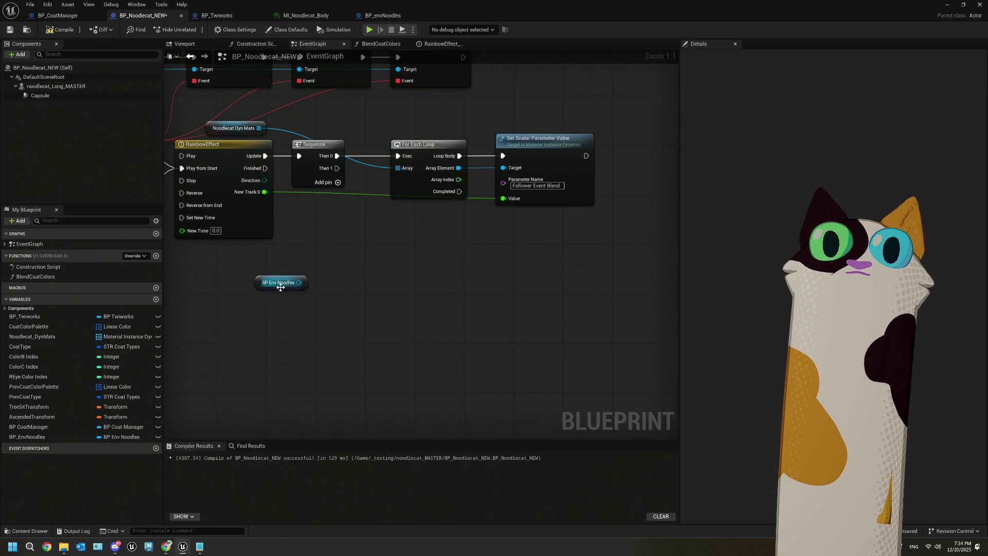
left_click_drag(298, 283, 338, 289)
type("dyn")
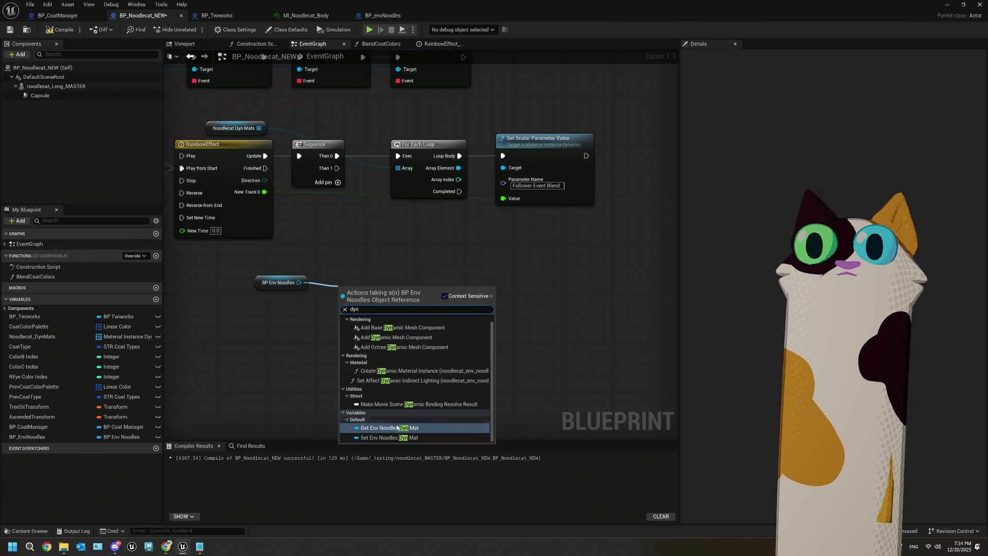
left_click(396, 428)
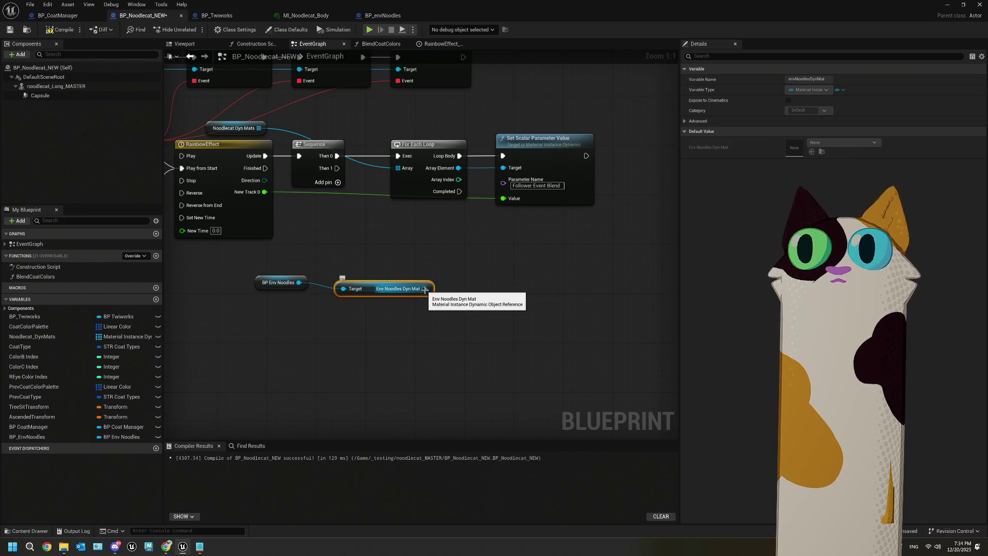
- Duplicate Set Scalar Parameter Value, wiring Env Noodles Dyn Mat Target, Then 1 and New Track 0
left_click(569, 189)
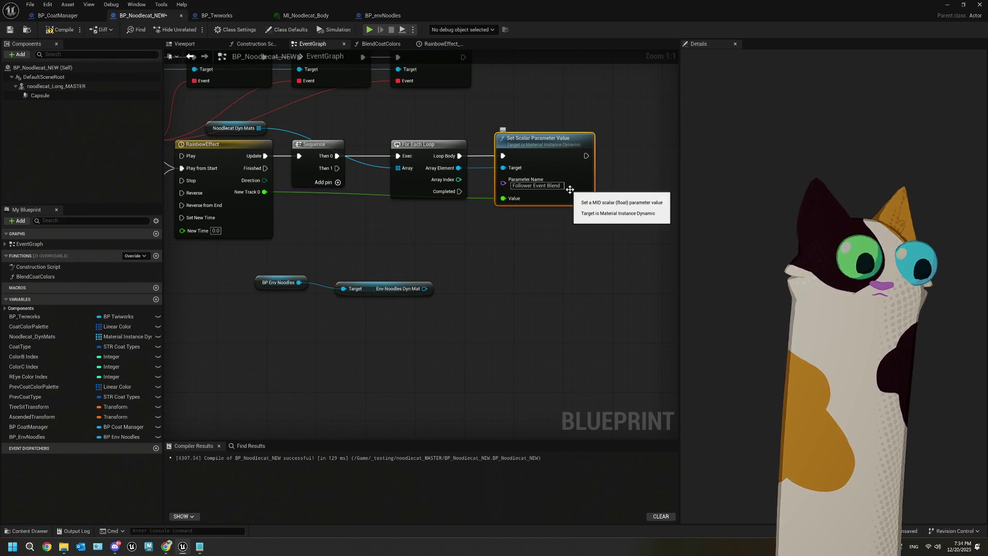
key("ctrl+d")
mouse_move(424, 288)
left_mouse_down()
mouse_move(584, 280)
mouse_move(576, 282)
left_mouse_up()
left_click_drag(608, 240, 588, 244)
left_click(470, 319)
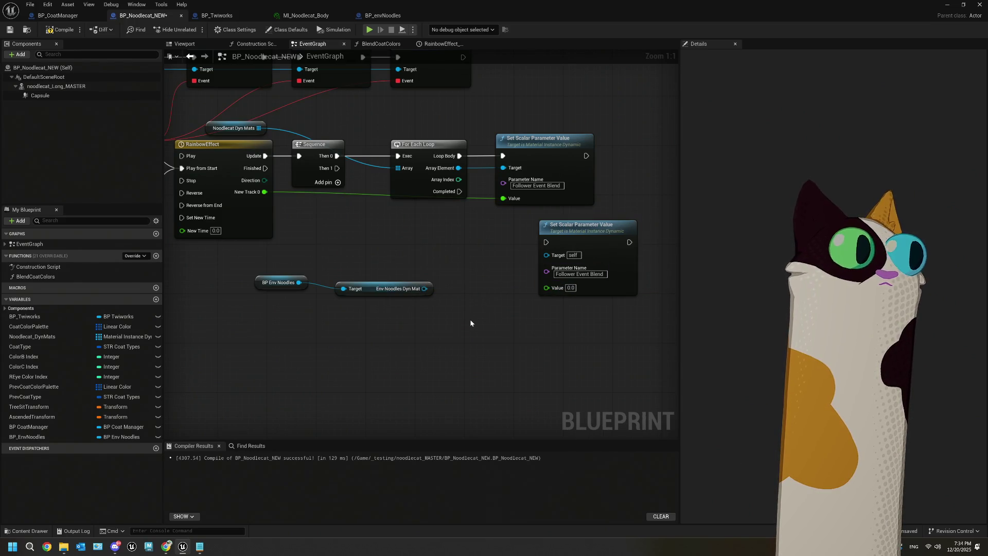
mouse_move(425, 288)
left_mouse_down()
mouse_move(526, 287)
mouse_move(552, 256)
mouse_move(515, 235)
left_mouse_up()
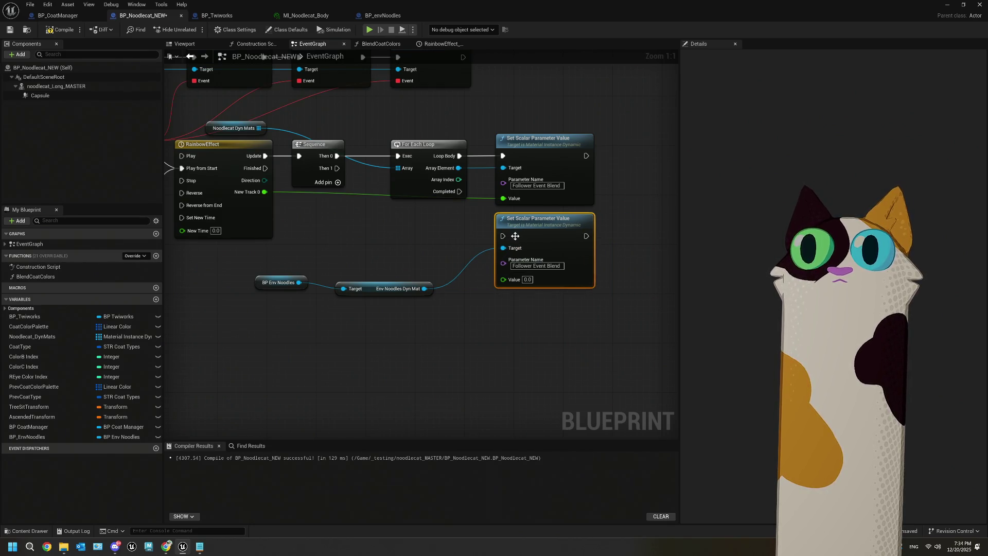
left_click_drag(337, 168, 502, 236)
left_click_drag(264, 191, 504, 278)
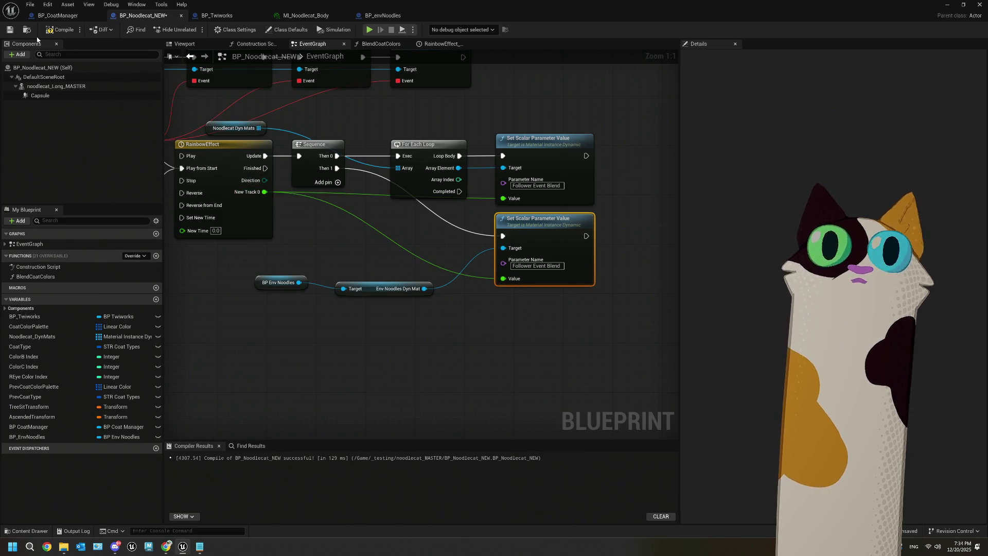
- Compile and save BP_Noodlecat_NEW, then play the level in the editor
left_click(72, 30)
left_click(10, 29)
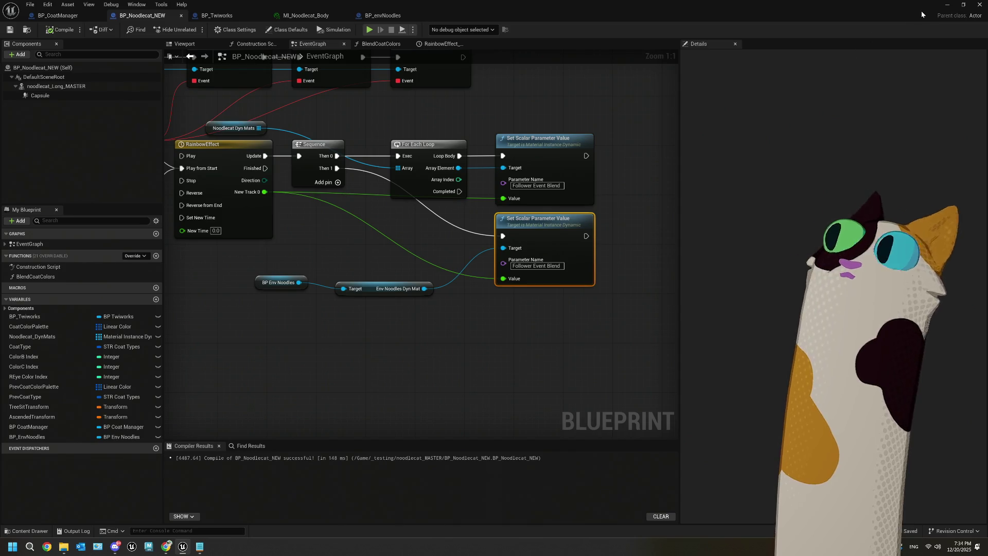
left_click(941, 8)
left_click(247, 30)
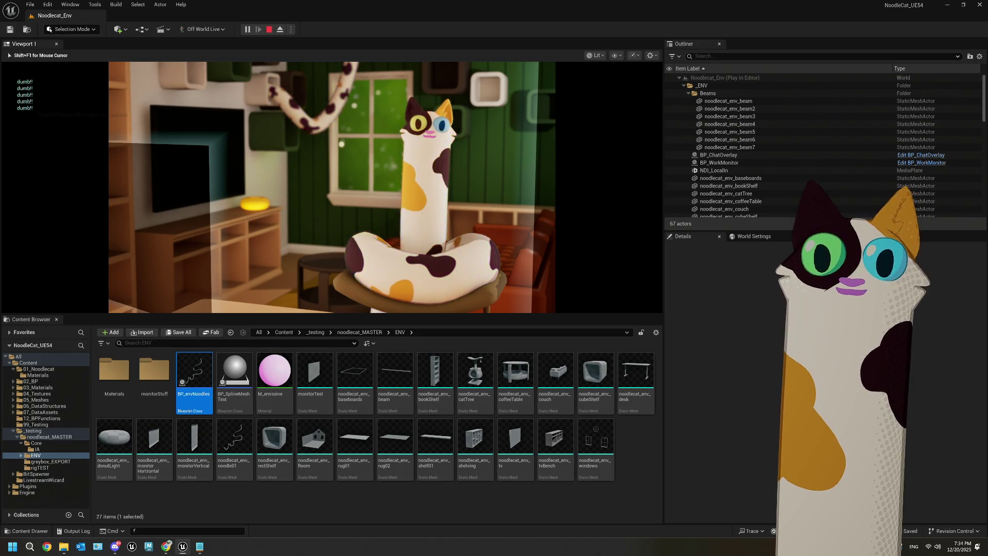
- Stop the play test and return to the BP_Noodlecat_NEW event graph
key("Escape")
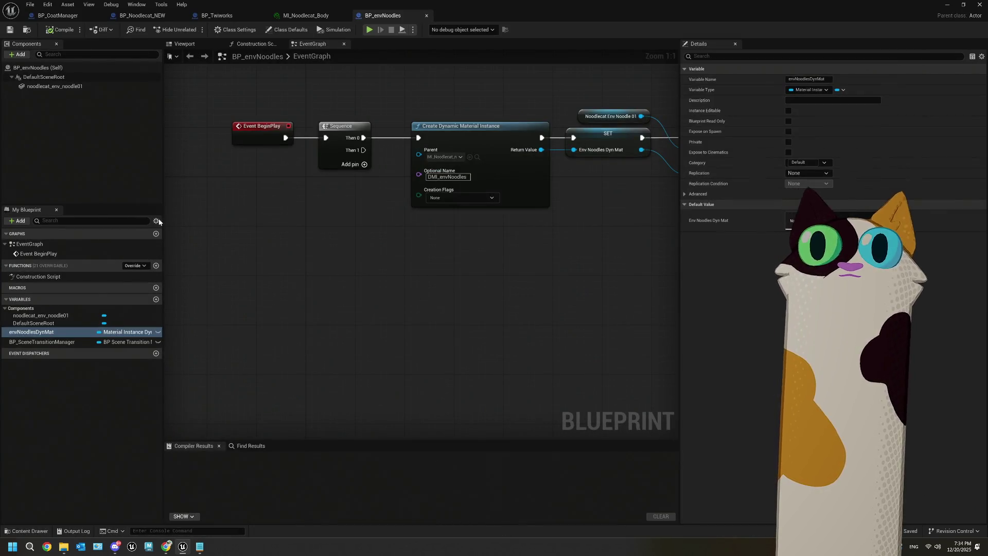
left_click(111, 16)
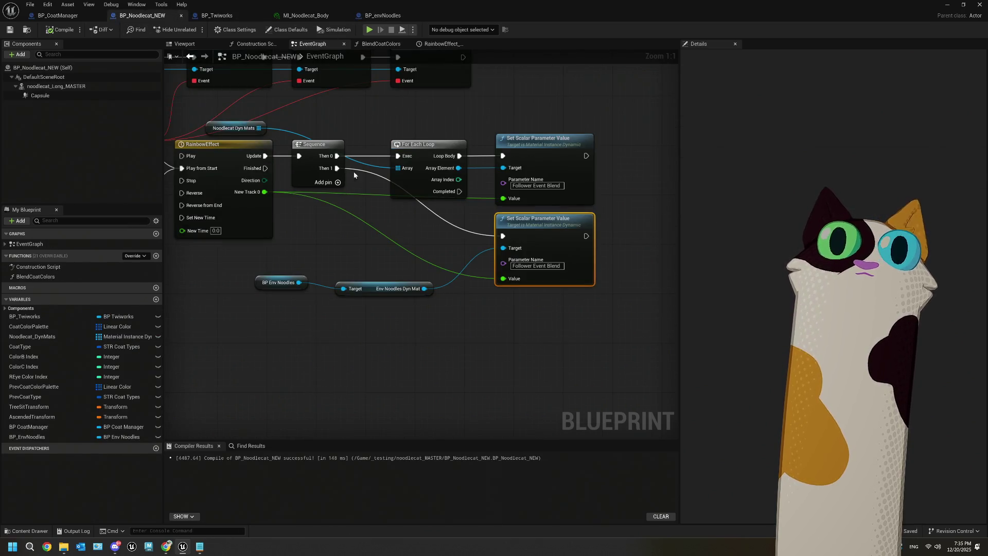
- Delete the Space Bar event node, then recompile and save BP_Noodlecat_NEW
left_click(333, 220)
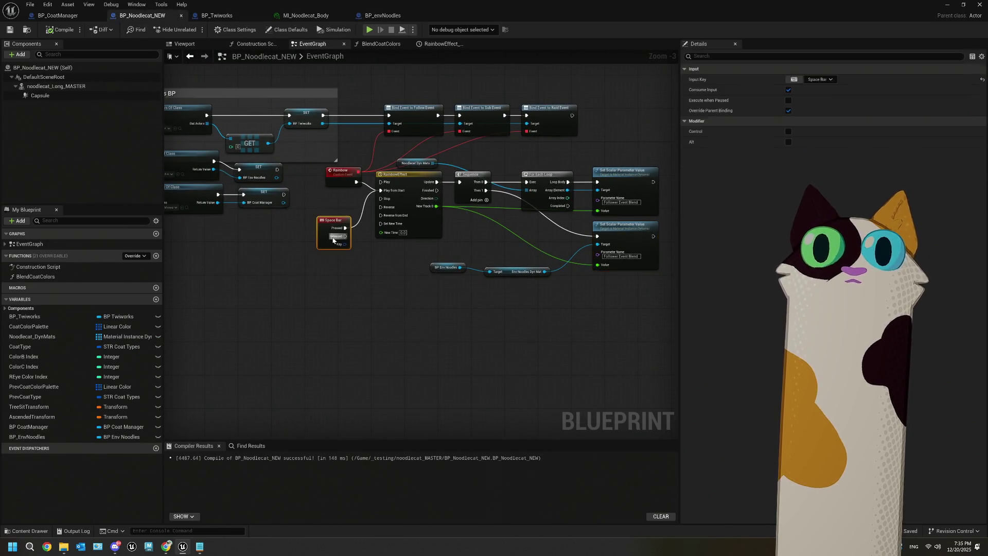
key("Delete")
left_click(56, 29)
key("ctrl+s")
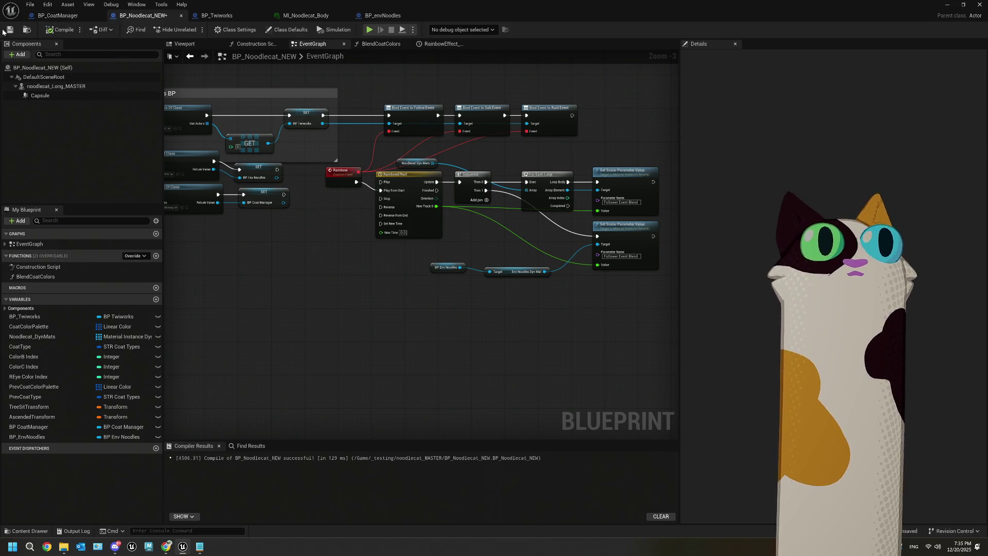
mouse_move(297, 260)
left_mouse_down()
mouse_move(403, 292)
mouse_move(386, 269)
mouse_move(441, 234)
mouse_move(539, 327)
mouse_move(326, 240)
mouse_move(382, 250)
left_mouse_up()
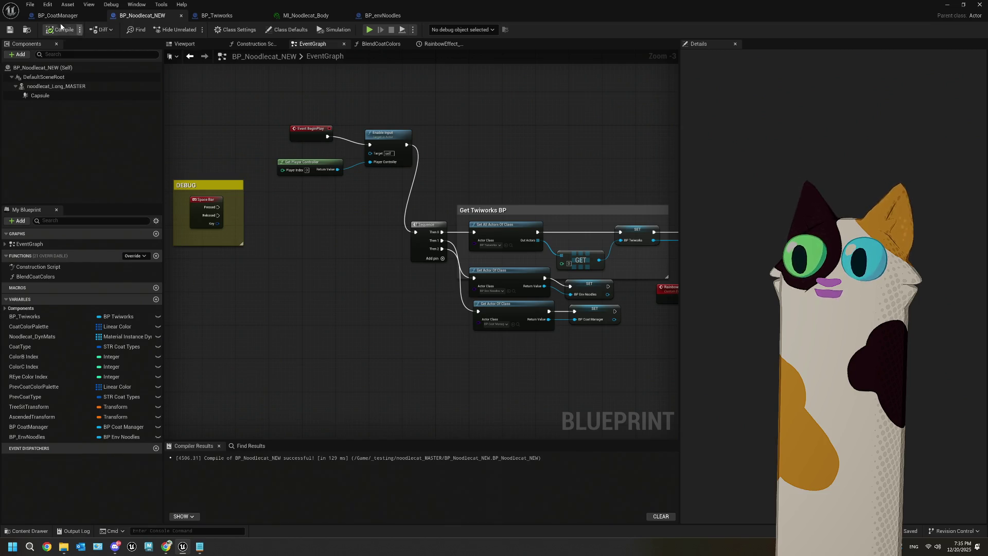
- View BP_Twiworks' Twitch message-handling graph, zoomed out and centred
left_click(247, 16)
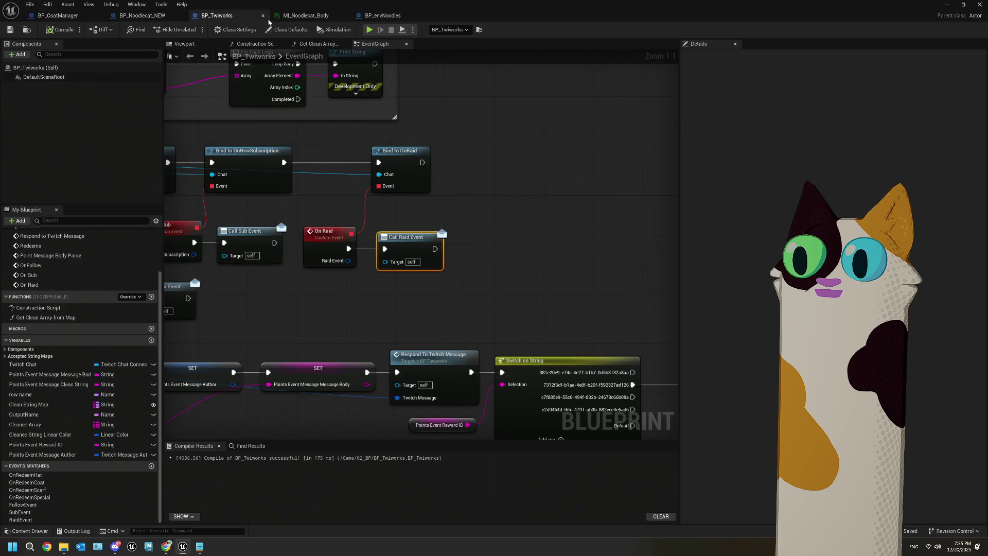
scroll(437, 245, "down", 5)
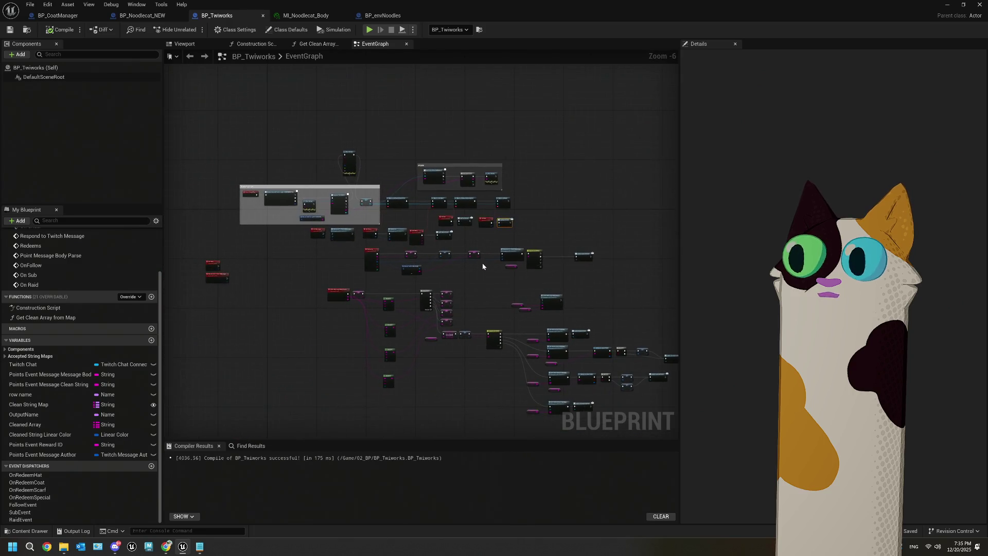
mouse_move(483, 262)
left_mouse_down()
mouse_move(578, 230)
mouse_move(270, 148)
left_mouse_up()
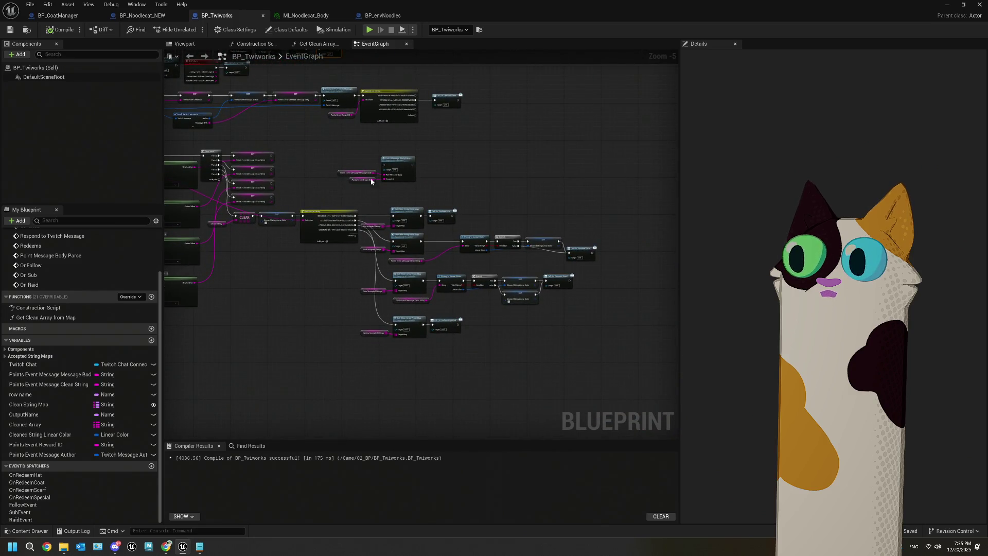
- Close the MI_Noodlecat_Body, BP_envNoodles and BP_Noodlecat_NEW editor tabs
scroll(385, 179, "up", 3)
scroll(385, 179, "down", 4)
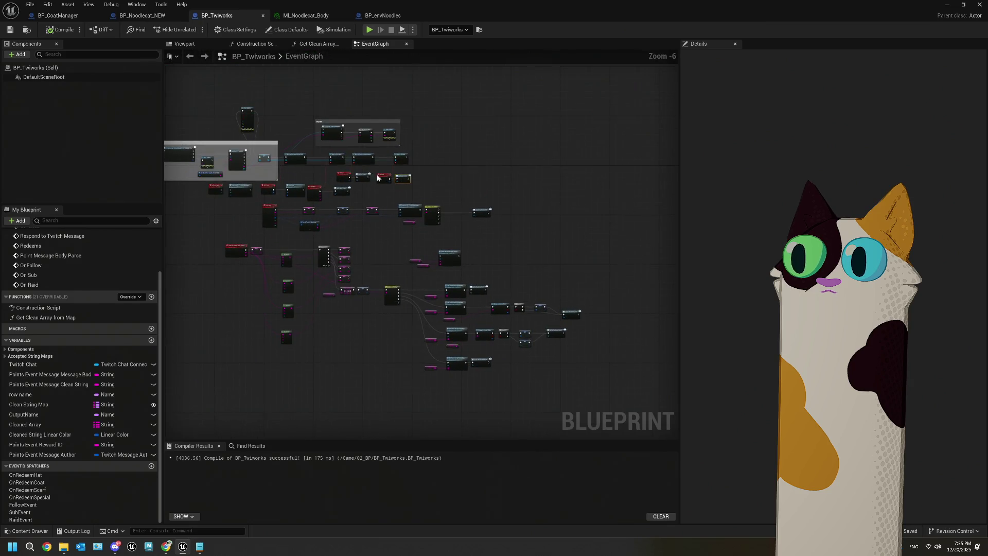
left_click(329, 16)
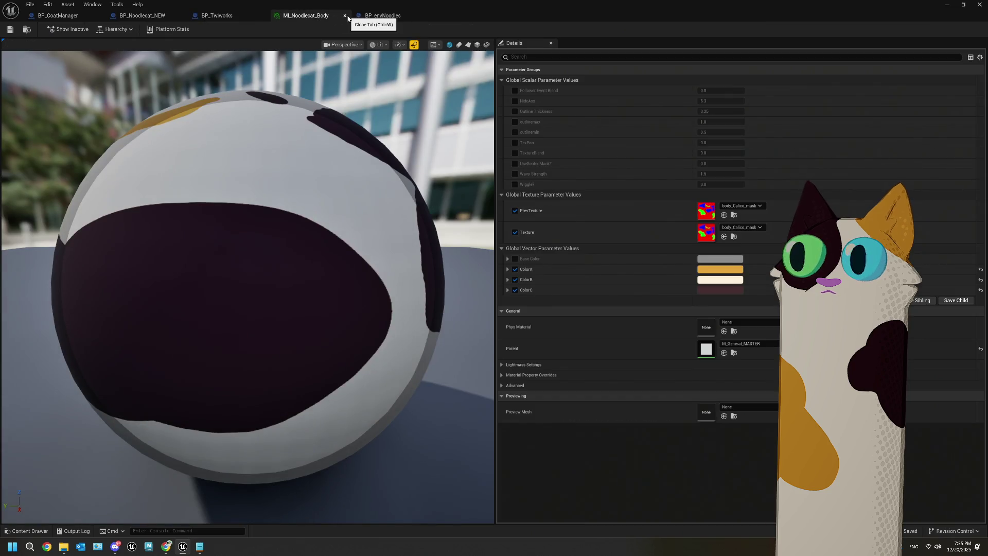
left_click(345, 16)
left_click(344, 16)
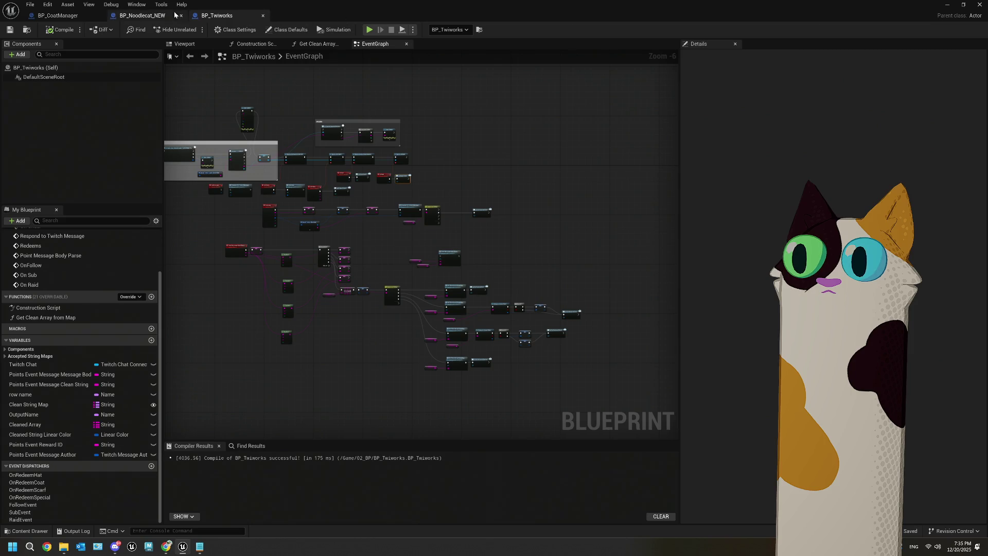
left_click(173, 16)
left_click(181, 19)
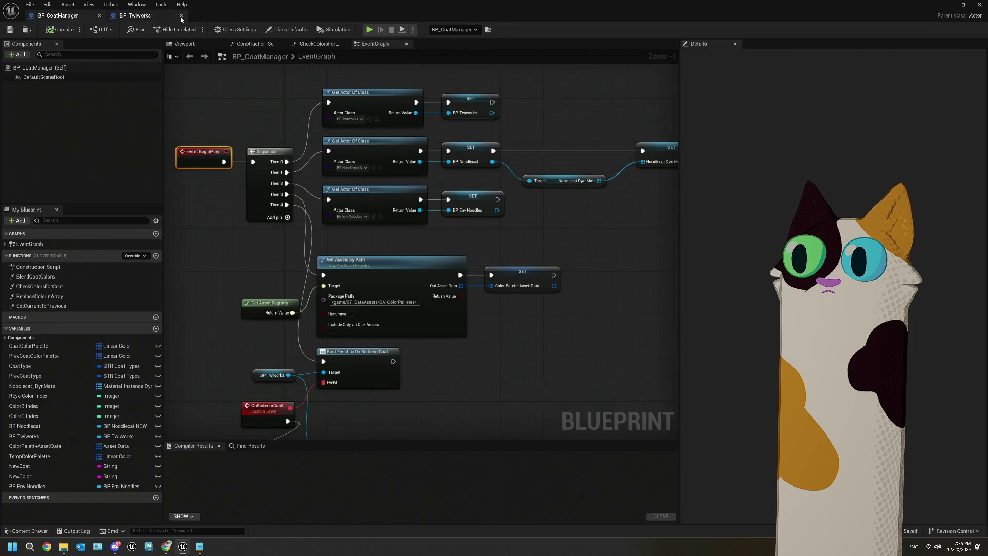
- Close the remaining BP_Twiworks and BP_CoatManager blueprint tabs
scroll(526, 321, "down", 2)
scroll(527, 322, "down", 2)
mouse_move(529, 323)
left_mouse_down()
mouse_move(470, 254)
mouse_move(448, 265)
mouse_move(408, 330)
mouse_move(302, 256)
mouse_move(452, 362)
left_mouse_up()
left_click(150, 16)
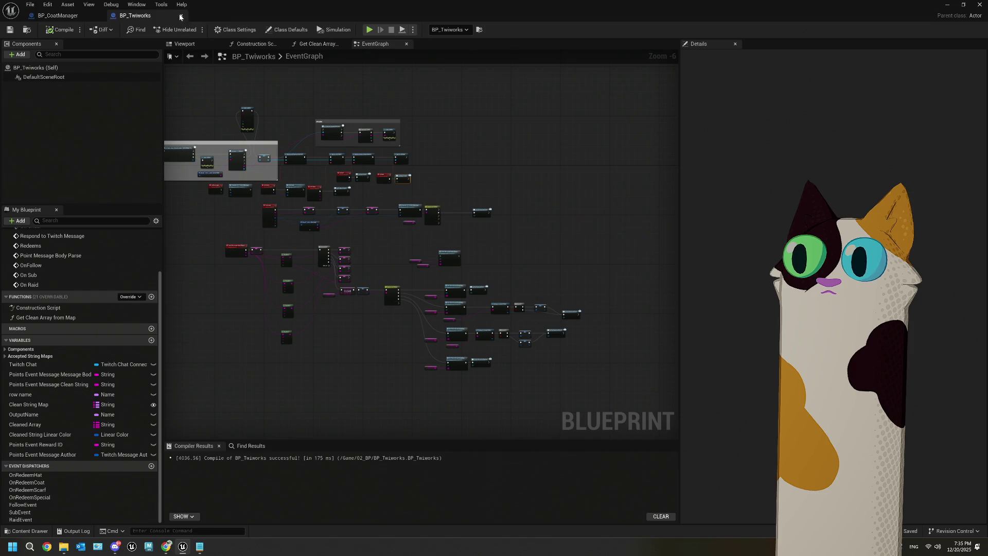
left_click(181, 17)
left_click(101, 17)
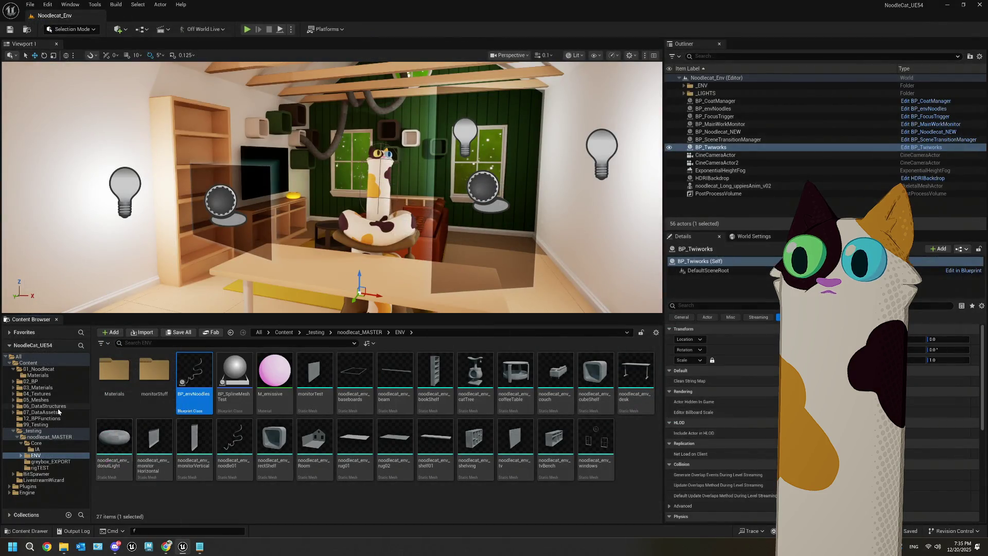
- Open the BP_CamPawn blueprint from the Core folder to look it over
left_click(35, 443)
double_click(137, 394)
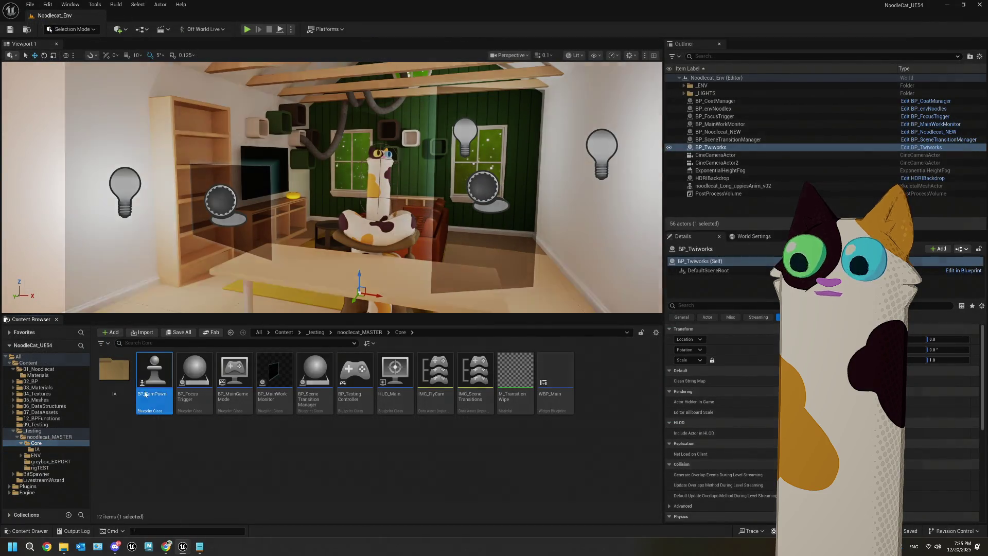
scroll(292, 310, "up", 8)
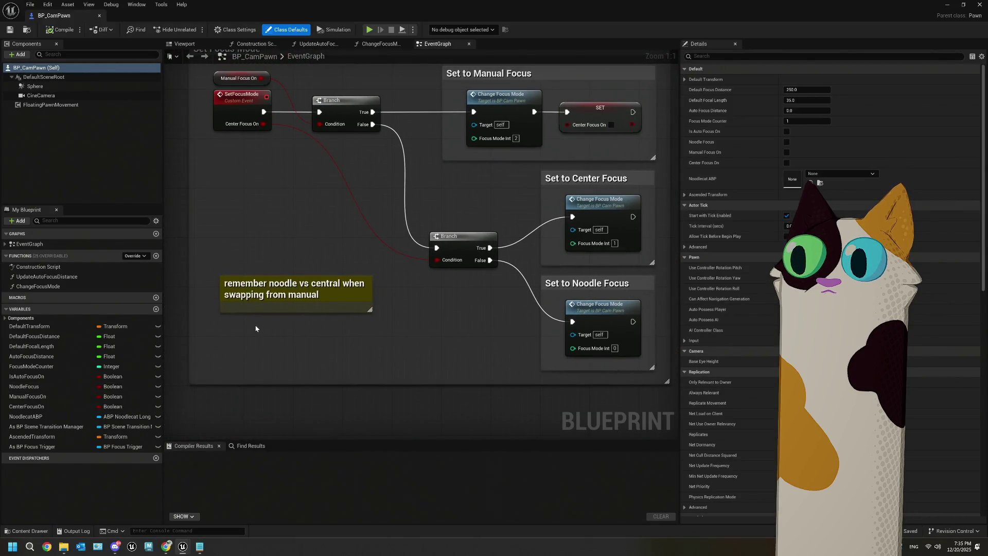
scroll(256, 329, "down", 3)
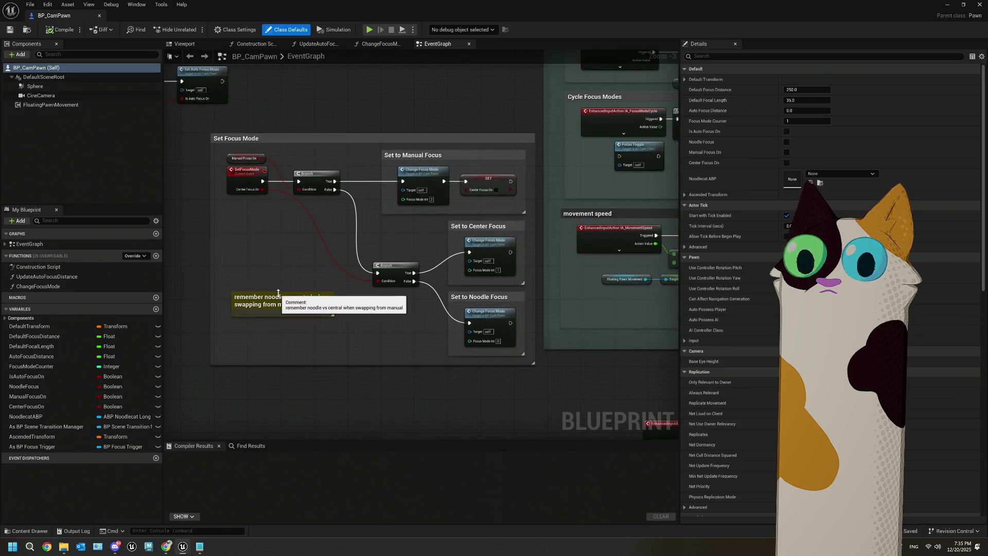
- Return to the level editor and browse up to the noodlecat_MASTER folder
left_click(10, 30)
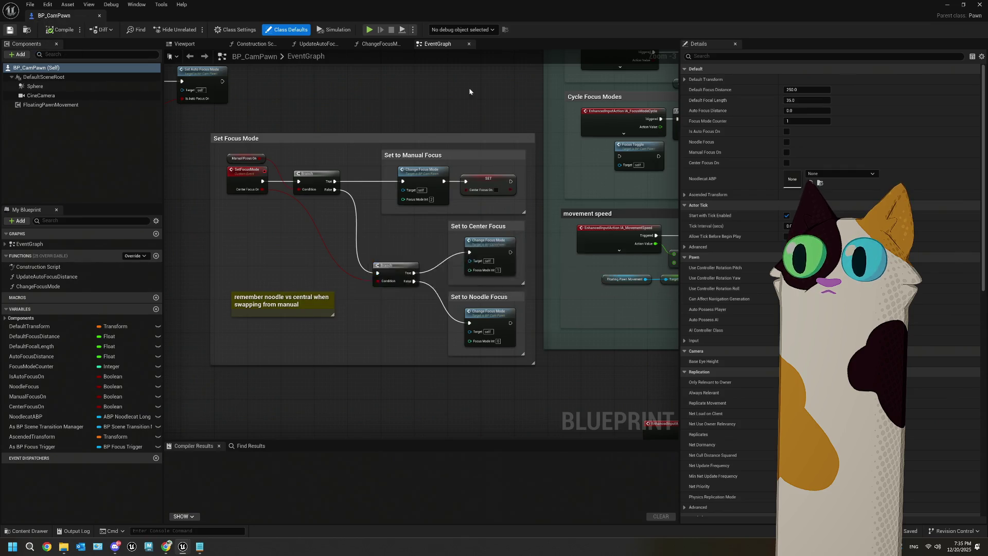
left_click(949, 6)
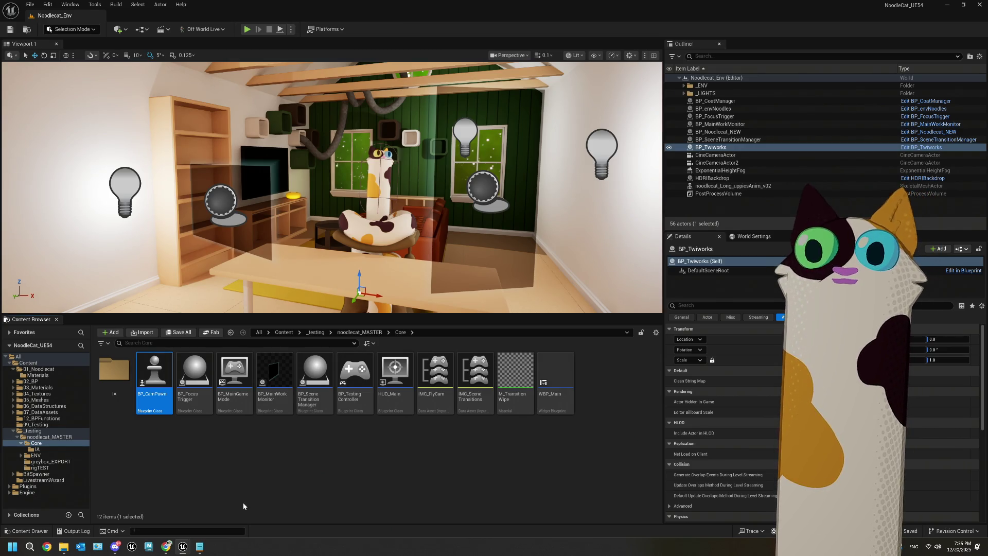
left_click(255, 492)
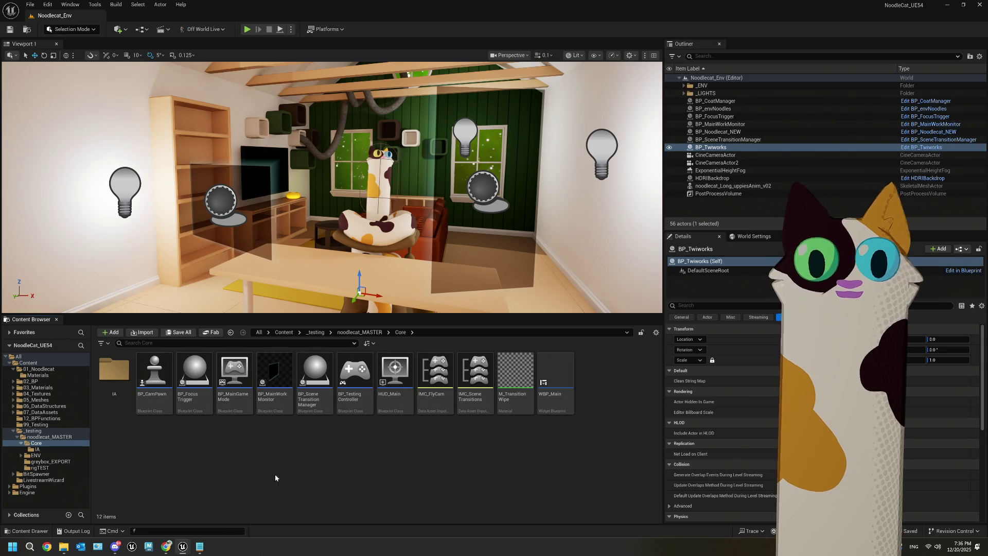
left_click(352, 333)
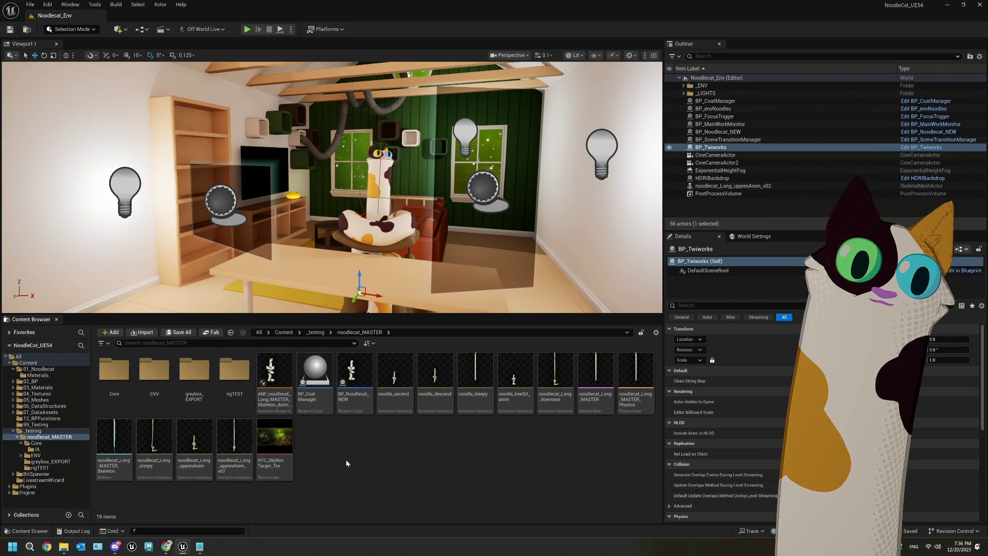
- Delete the 'add twitch events' and 'follow/sub/raid events' to-dos and the blank line
left_click(201, 546)
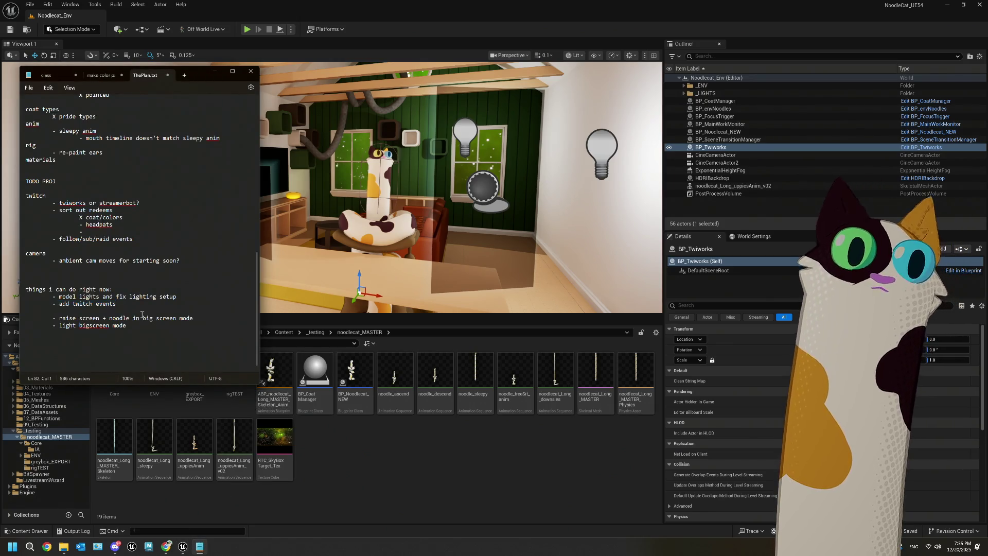
left_click_drag(120, 307, 1, 304)
key("Delete")
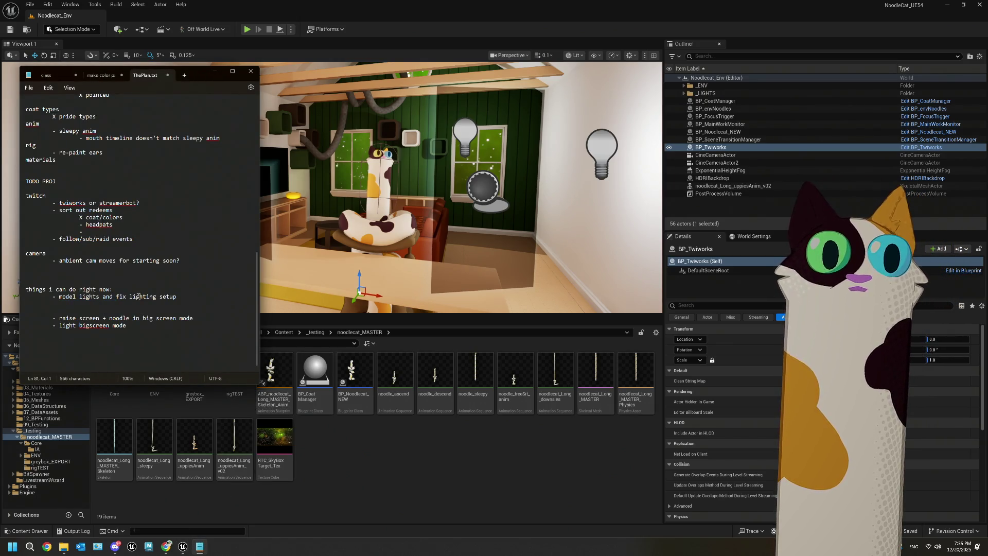
left_click_drag(143, 240, 1, 233)
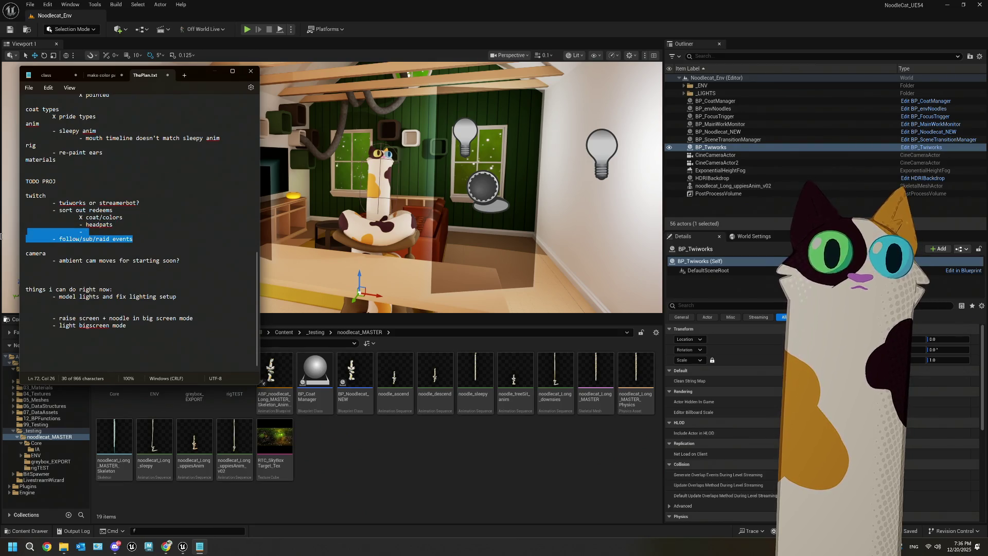
key("Delete")
type("-")
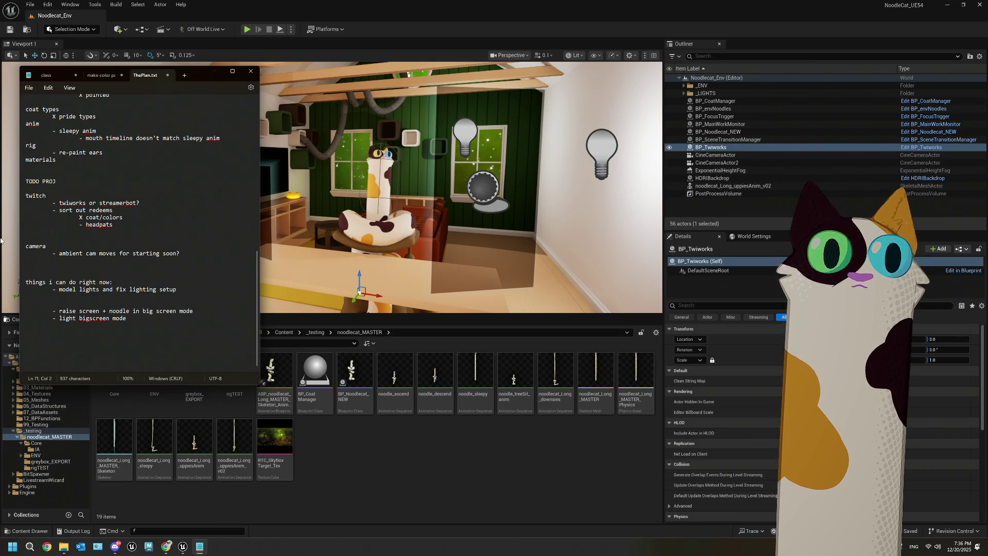
key("BackSpace")
key("BackSpace")
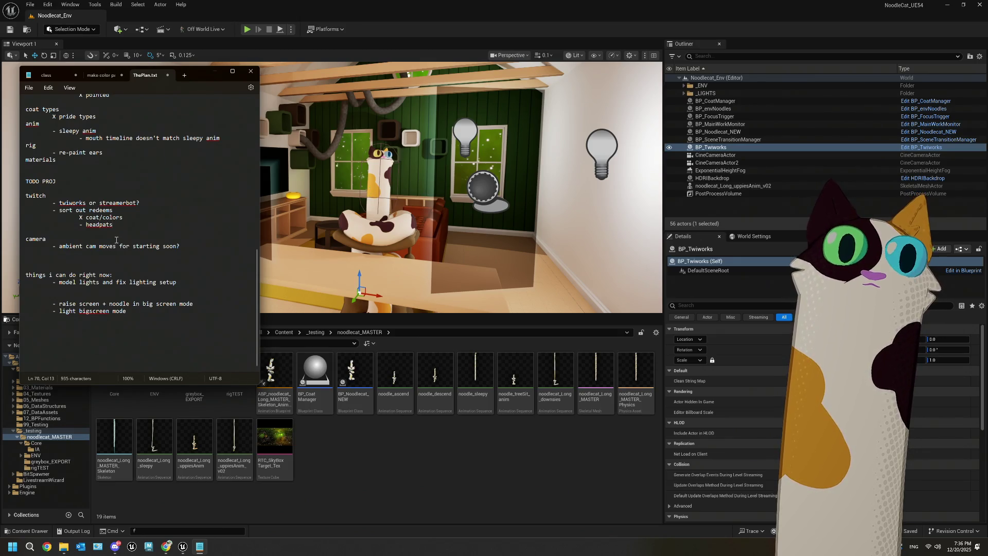
- Read through the plan notes and highlight the 'ambient cam moves' to-do line
scroll(114, 230, "up", 15)
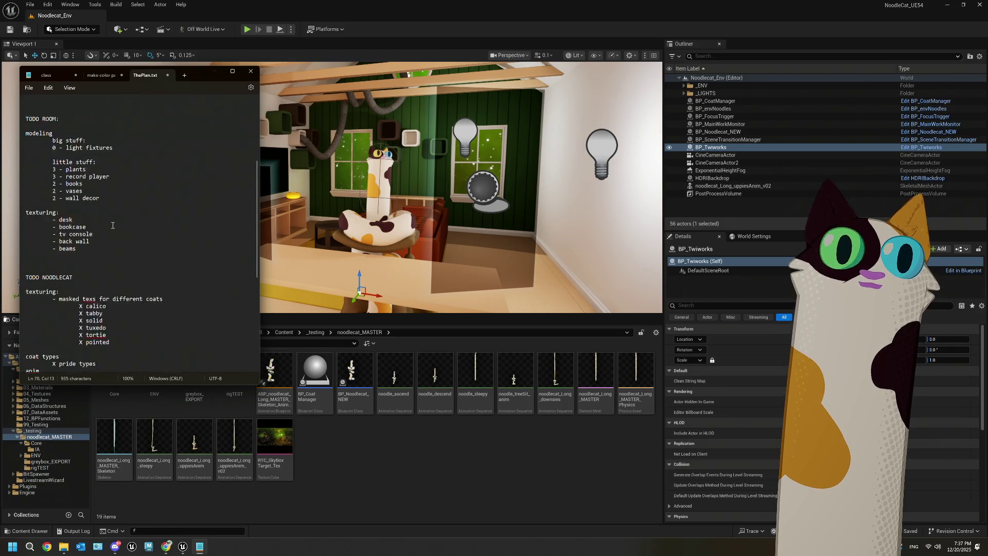
scroll(113, 225, "down", 15)
scroll(113, 225, "up", 10)
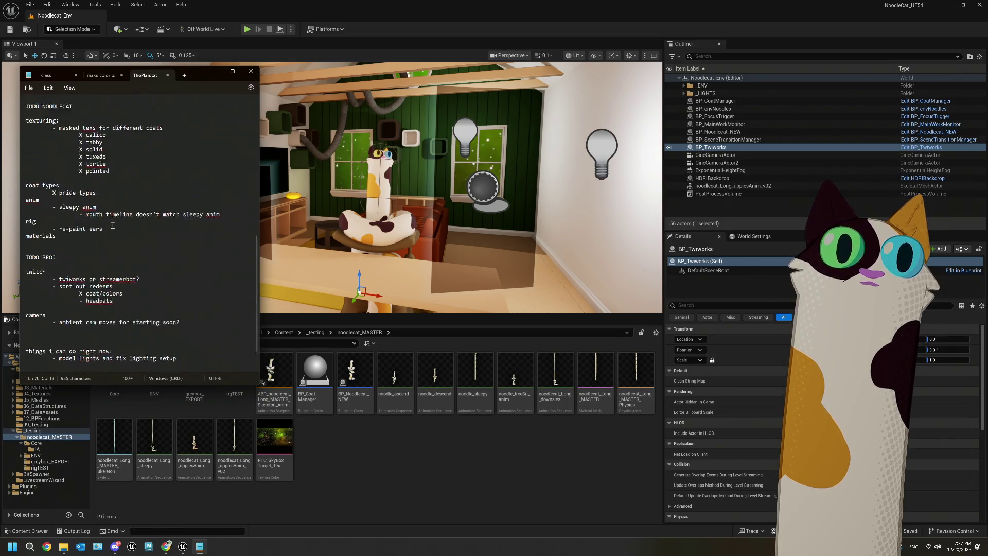
scroll(113, 225, "up", 8)
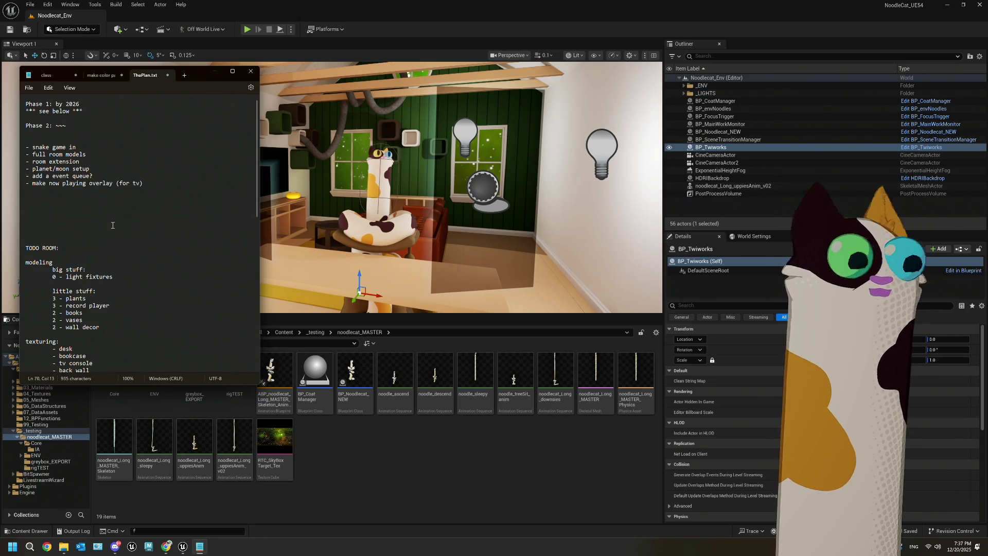
scroll(112, 225, "down", 5)
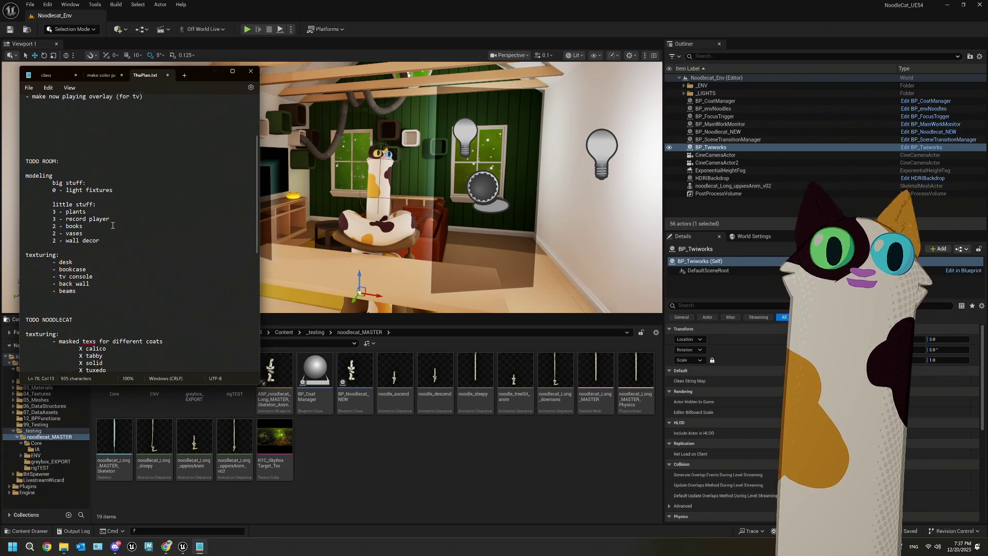
left_click_drag(113, 178, 46, 179)
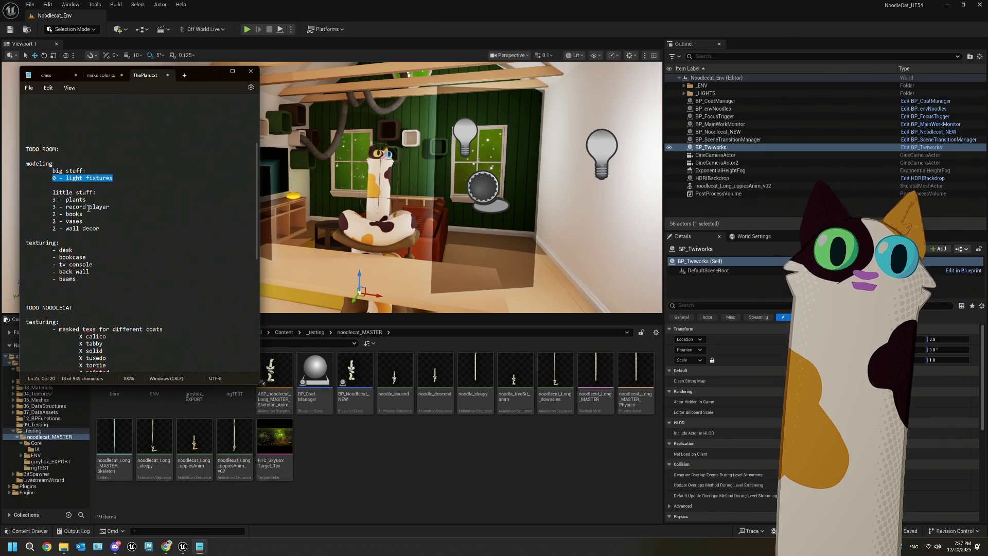
scroll(88, 209, "down", 2)
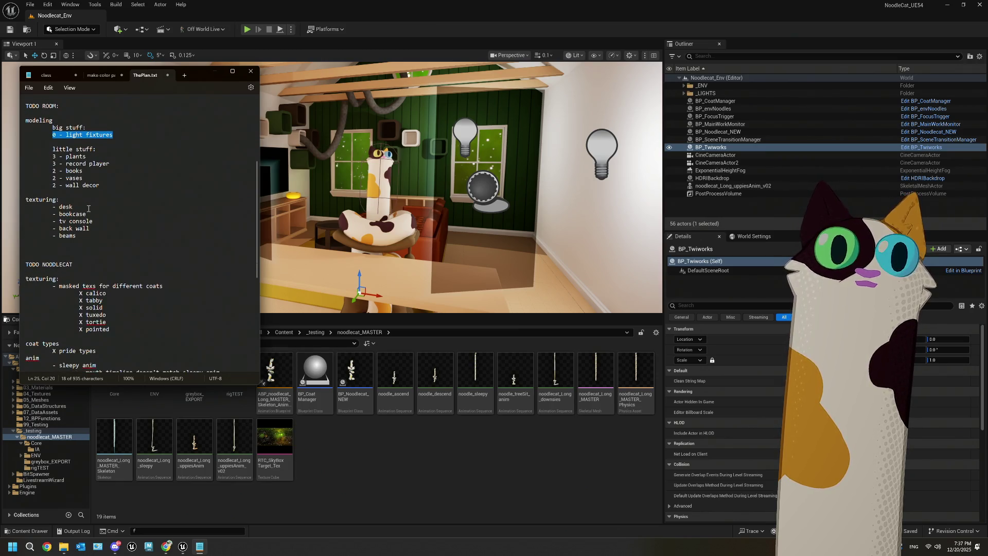
scroll(88, 209, "down", 3)
scroll(88, 208, "down", 4)
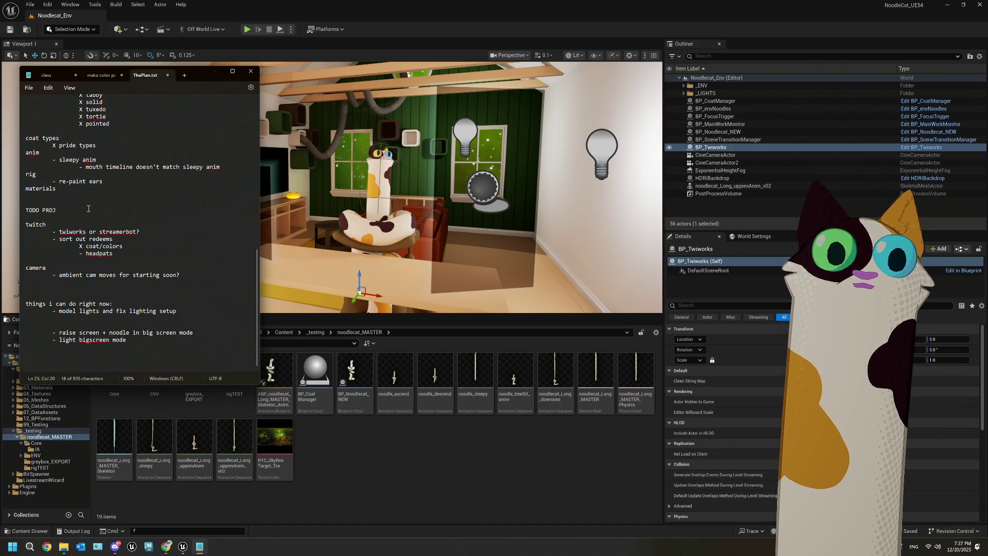
left_click(188, 219)
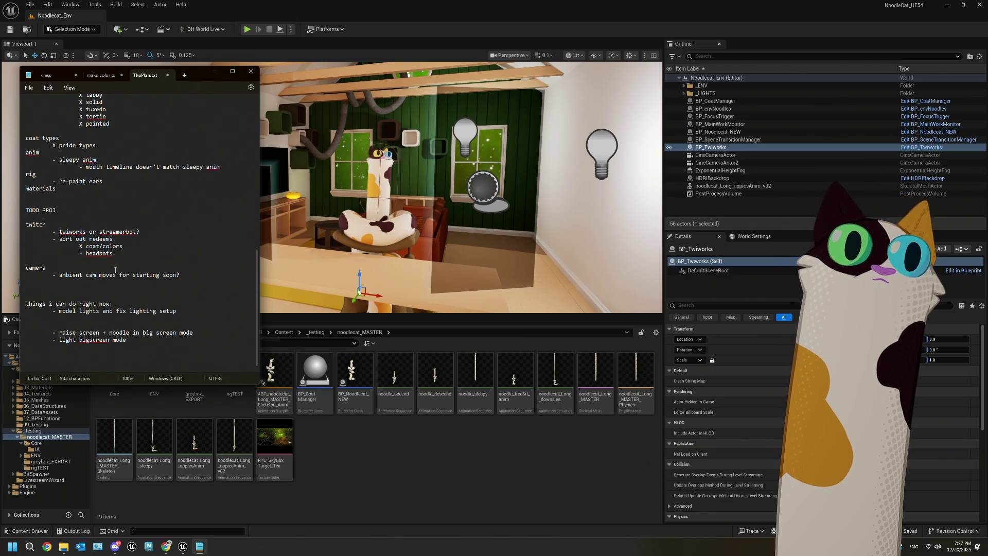
left_click_drag(181, 275, 52, 275)
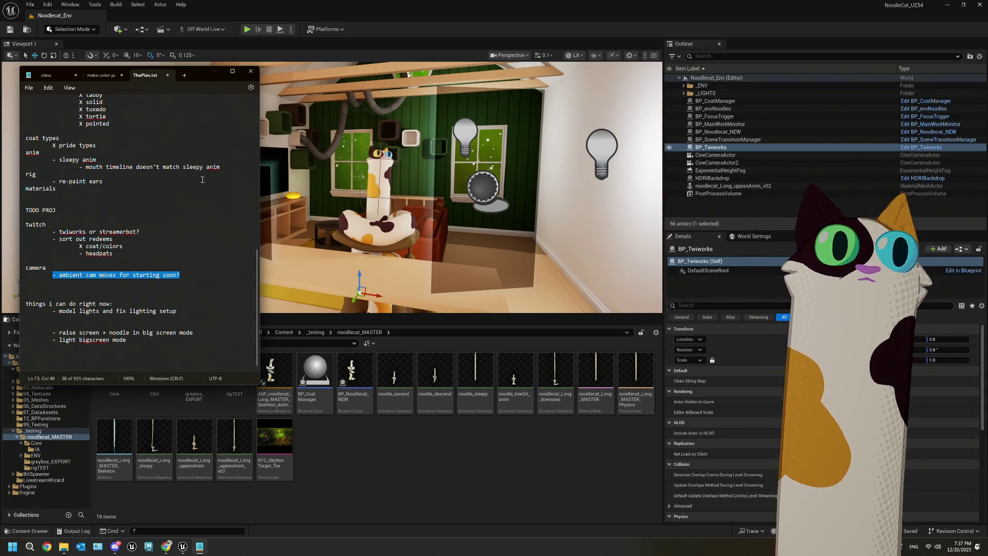
- Minimize Notepad and select MI_Noodlecat_Body in the 01_Noodlecat Materials folder
left_click(215, 71)
left_click(38, 375)
left_click(231, 446)
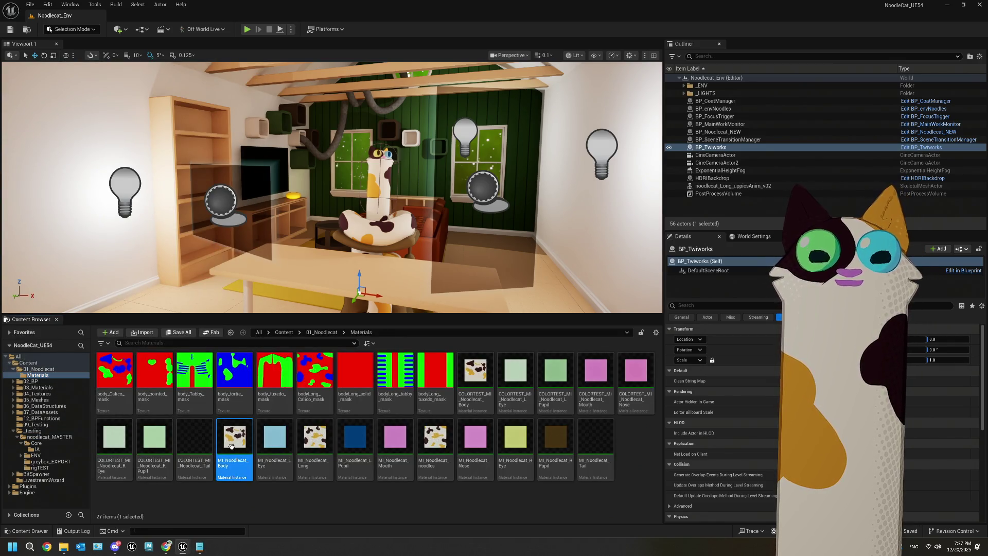
double_click(231, 446)
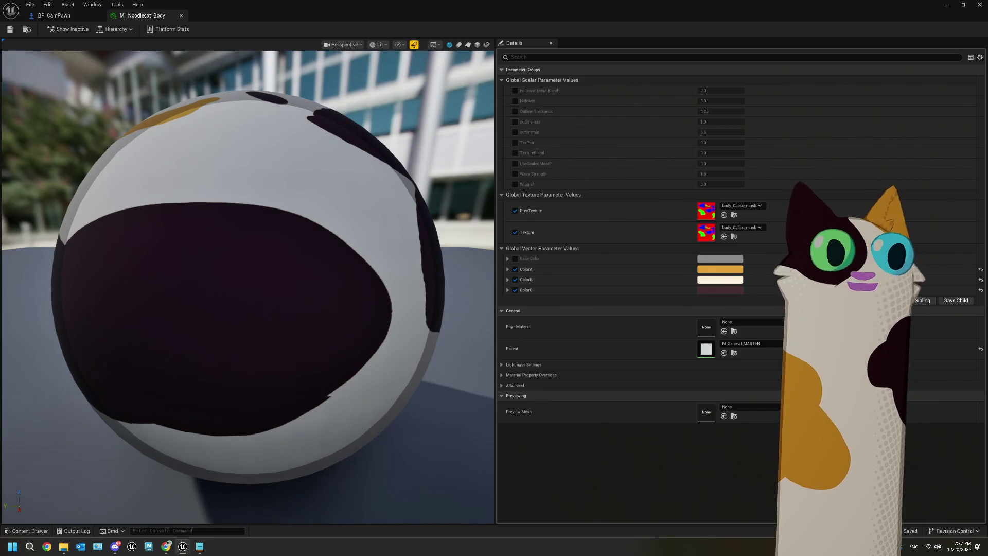
scroll(427, 342, "down", 6)
mouse_move(427, 342)
left_mouse_down()
mouse_move(113, 329)
mouse_move(150, 143)
left_mouse_up()
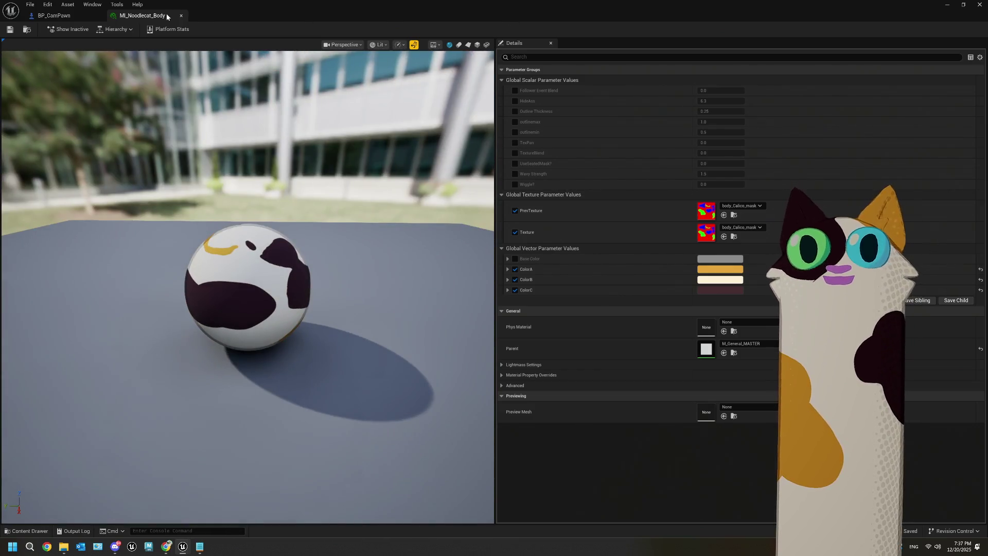
left_click(459, 45)
left_click_drag(376, 78, 377, 123)
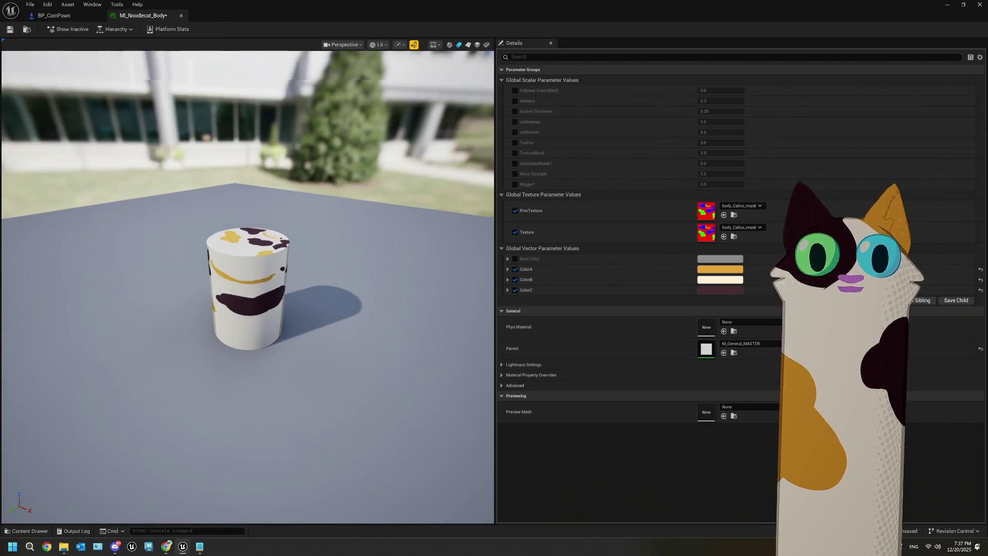
left_click(468, 45)
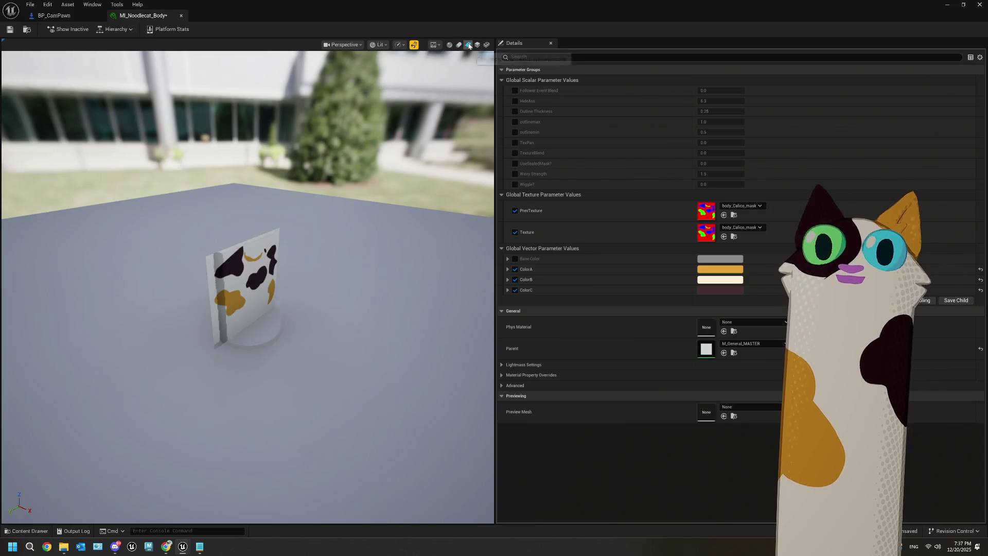
left_click(477, 45)
left_click_drag(331, 286, 298, 334)
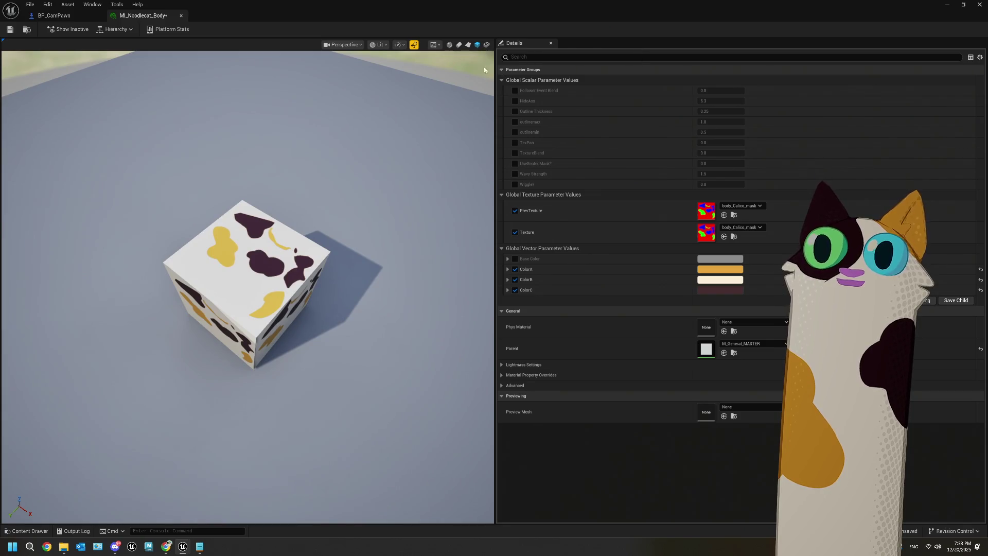
mouse_move(304, 244)
left_mouse_down()
mouse_move(308, 206)
mouse_move(321, 203)
left_mouse_up()
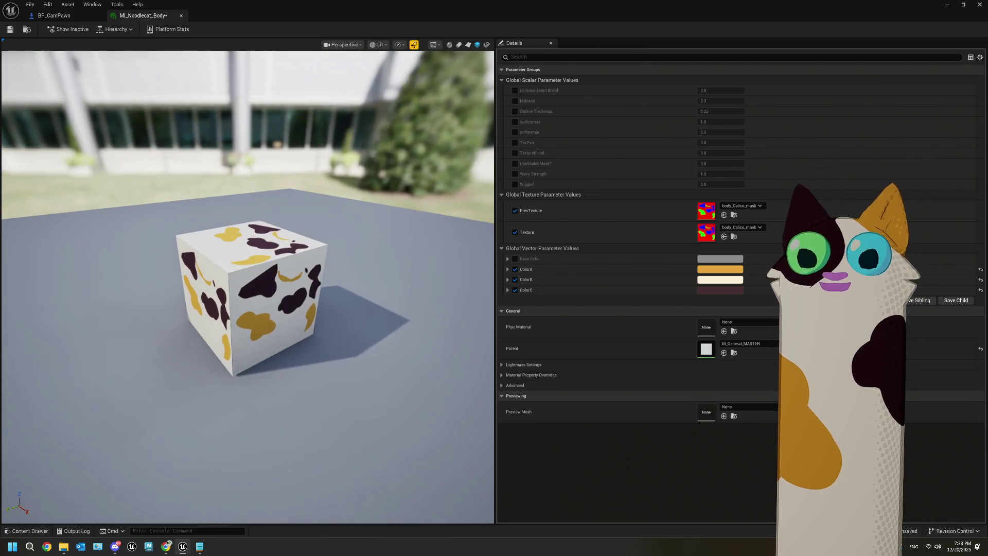
left_click(980, 4)
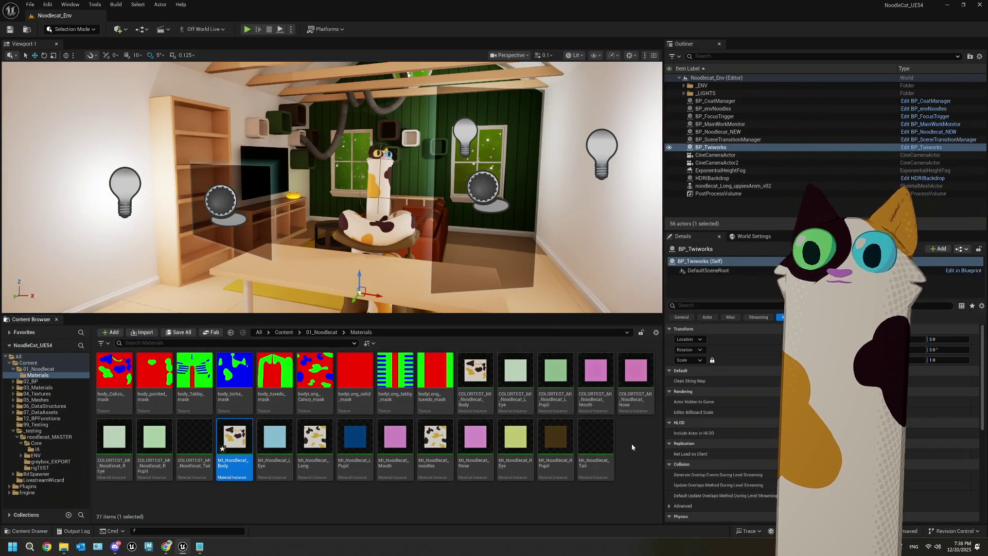
- Browse up to the noodlecat_MASTER folder and review the ThePlan.txt notes
left_click(322, 332)
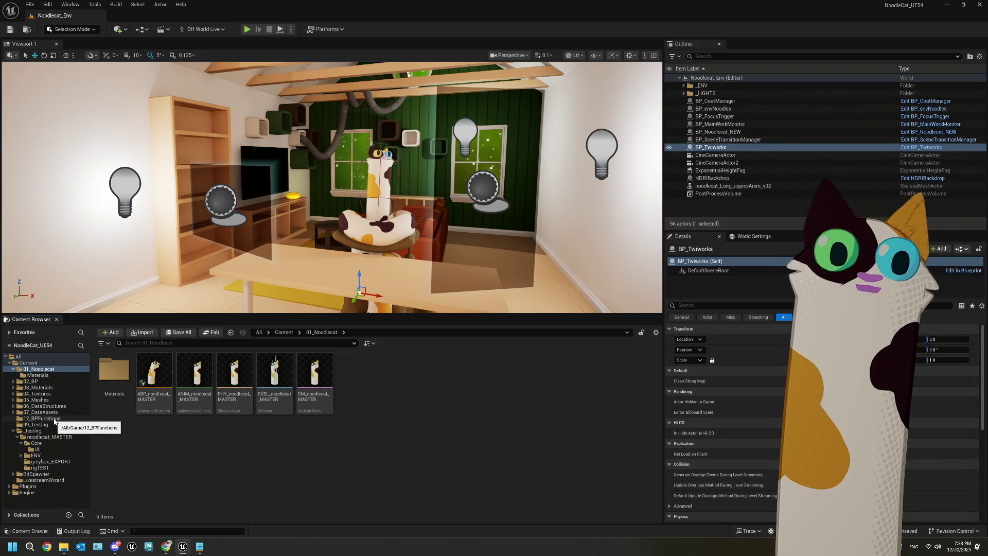
left_click(39, 436)
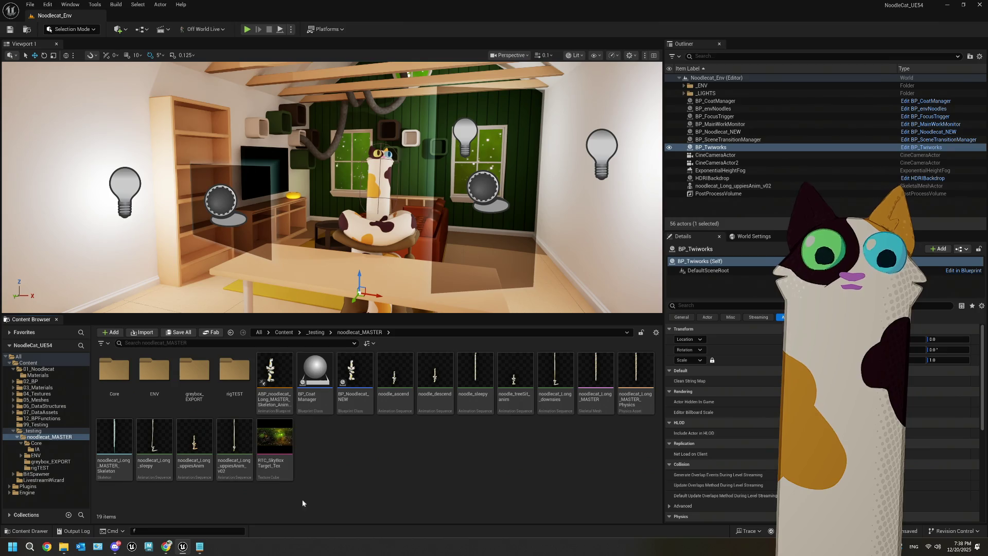
left_click(200, 547)
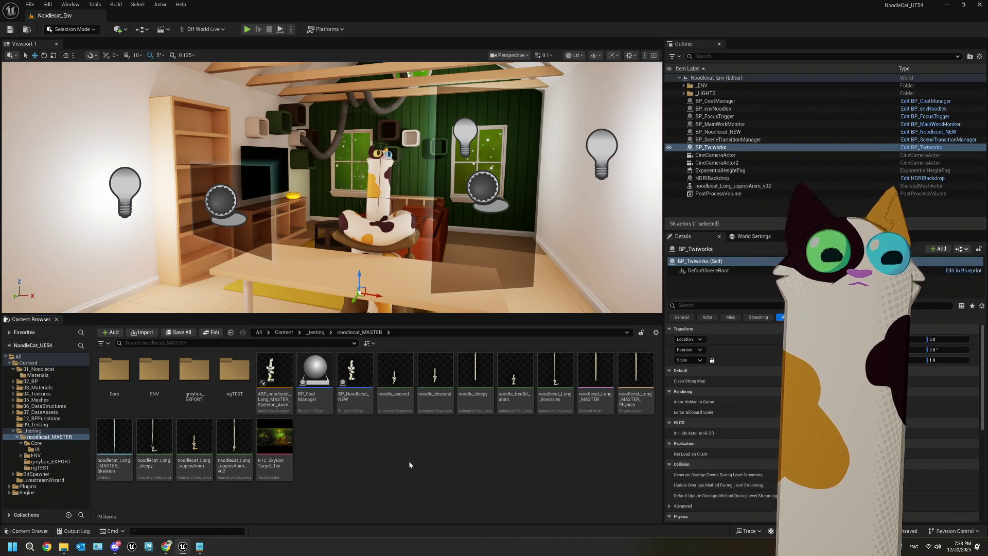
left_click(200, 546)
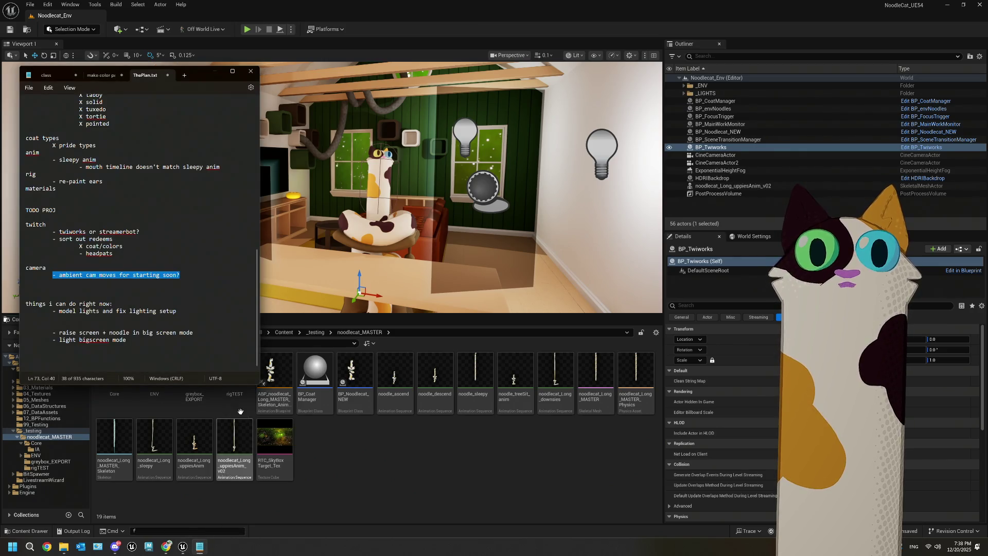
left_click(179, 316)
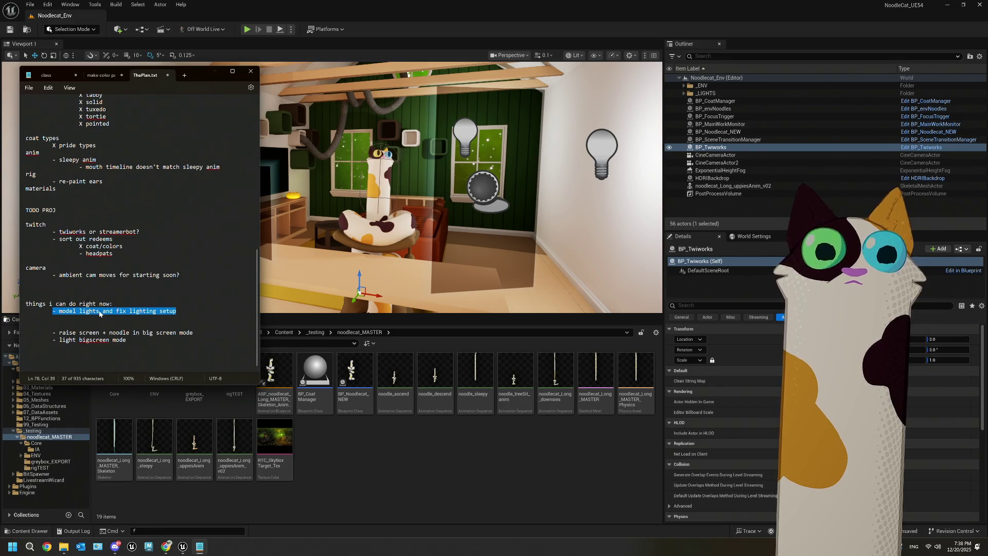
scroll(100, 313, "up", 5)
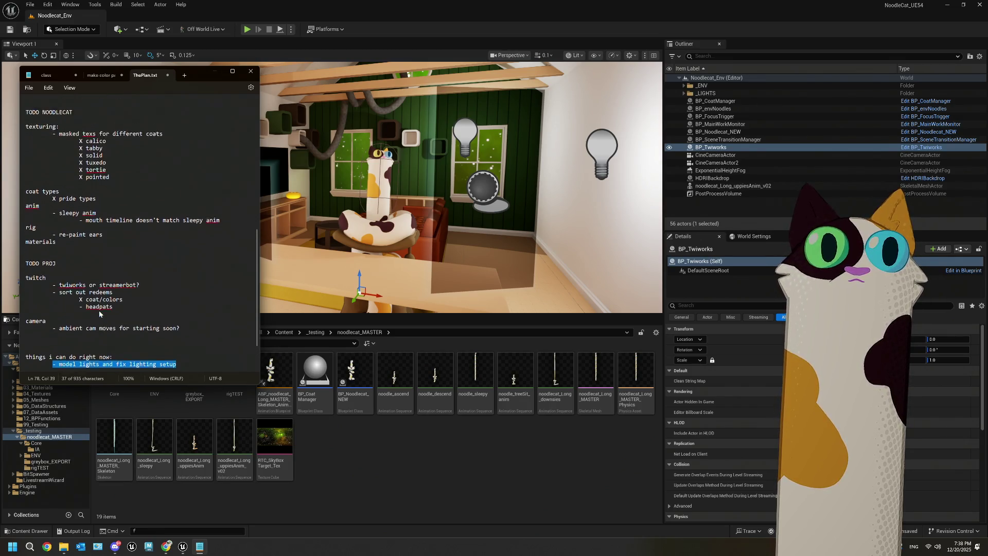
left_click(363, 452)
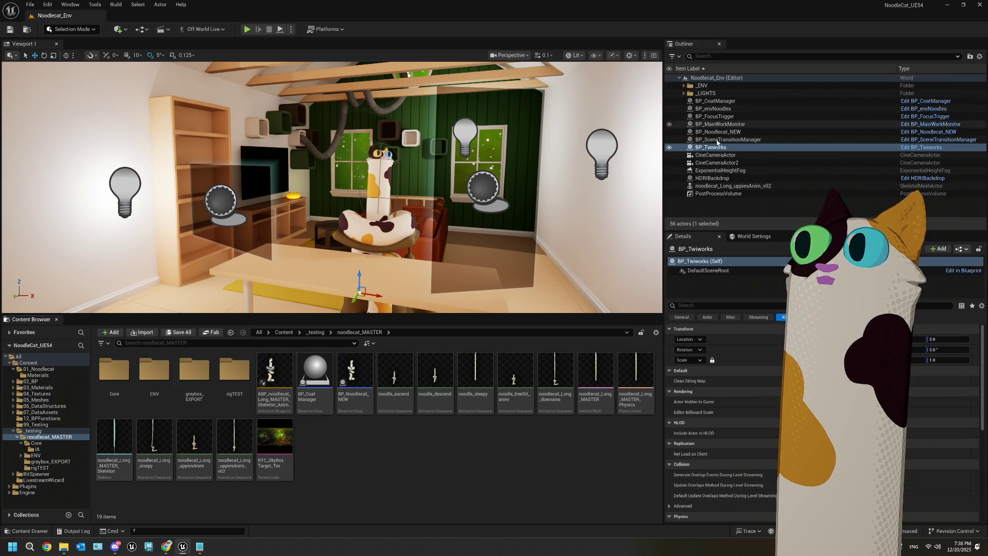
- Select the existing HDRIBackdrop and open the ENV folder in the Content Browser
left_click(721, 178)
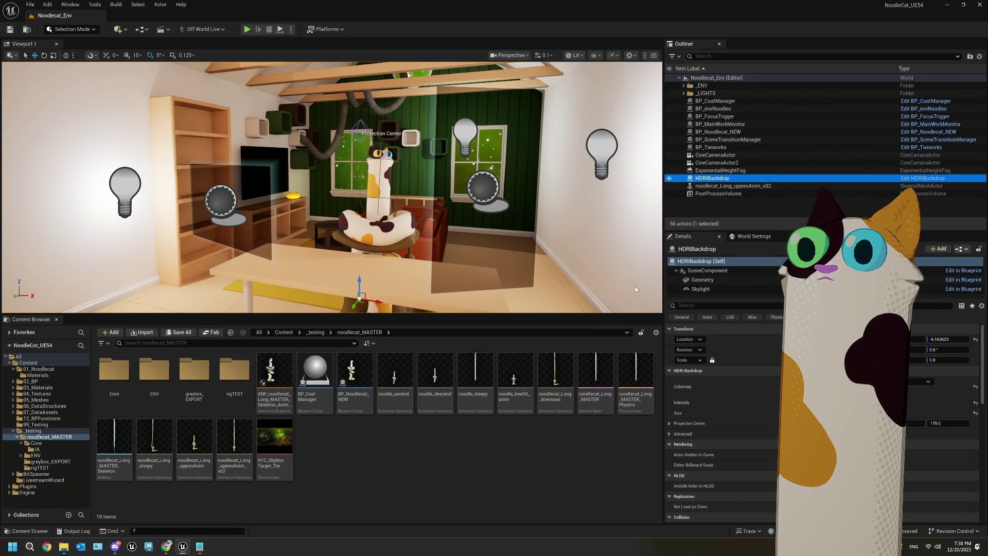
double_click(155, 371)
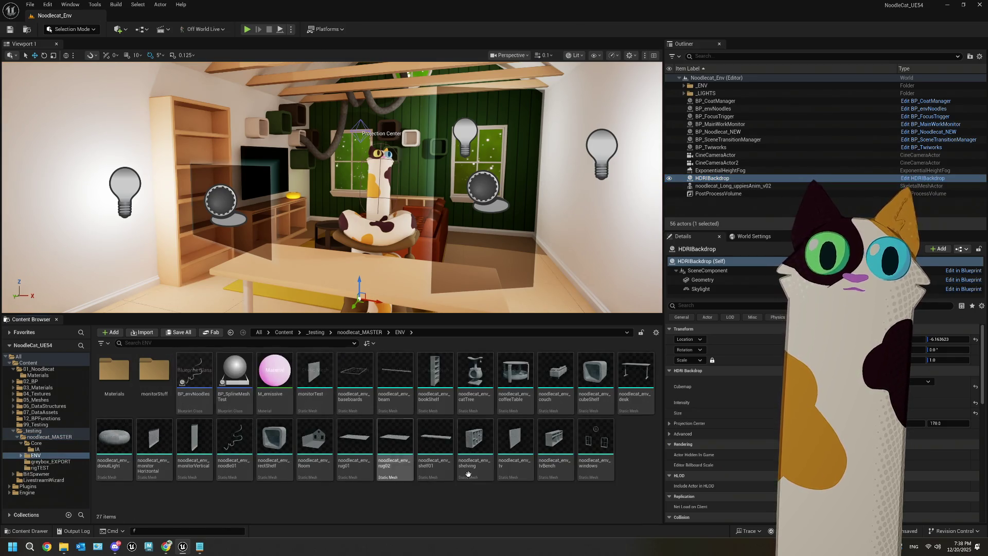
right_click(625, 466)
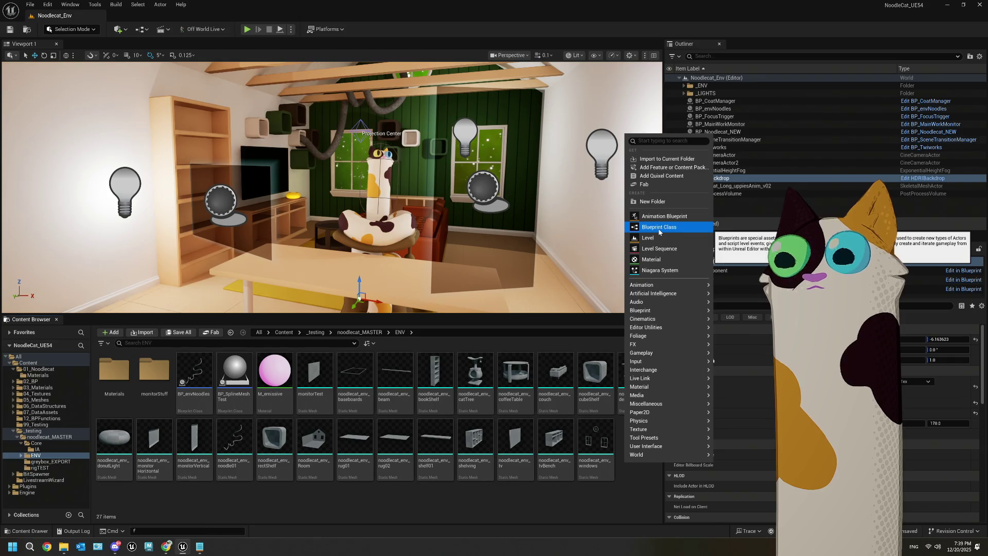
left_click(607, 515)
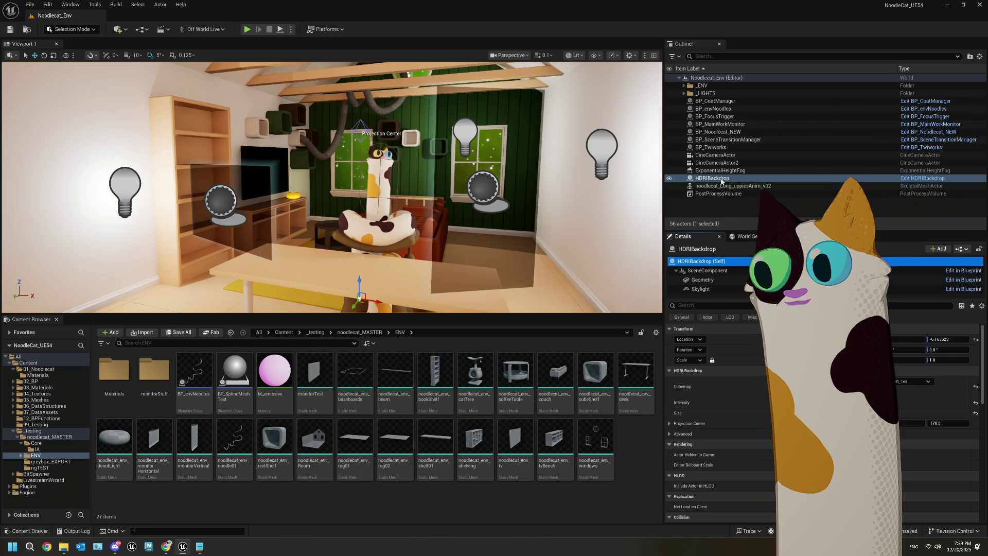
- Create a Blueprint class with parent HDRIBackdrop, named BP_HDRI, in the ENV folder
right_click(635, 441)
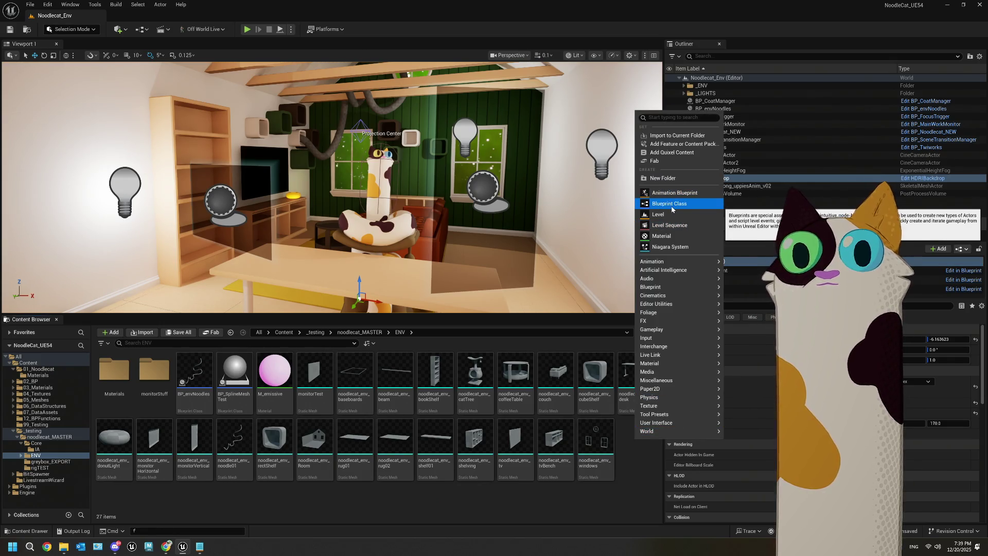
left_click(670, 204)
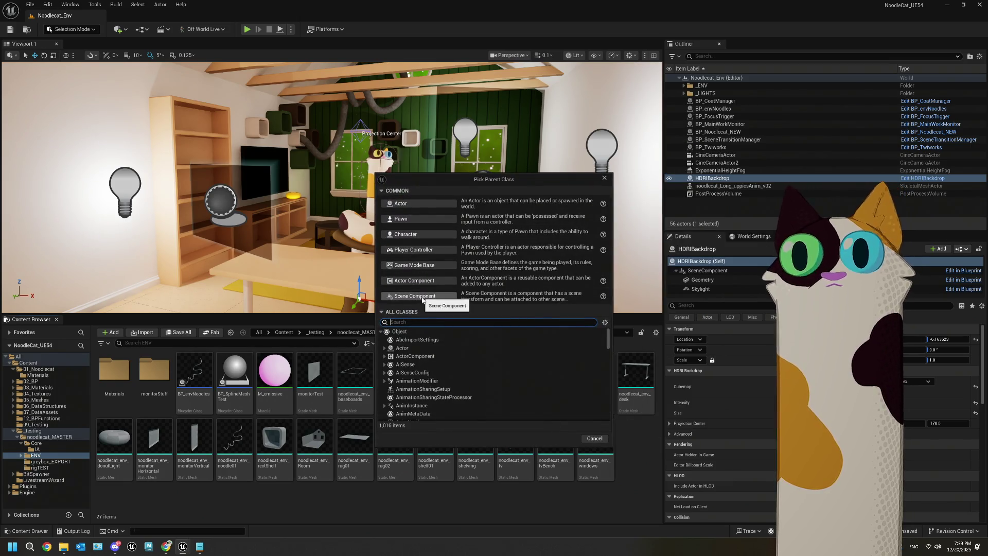
type("Ndri")
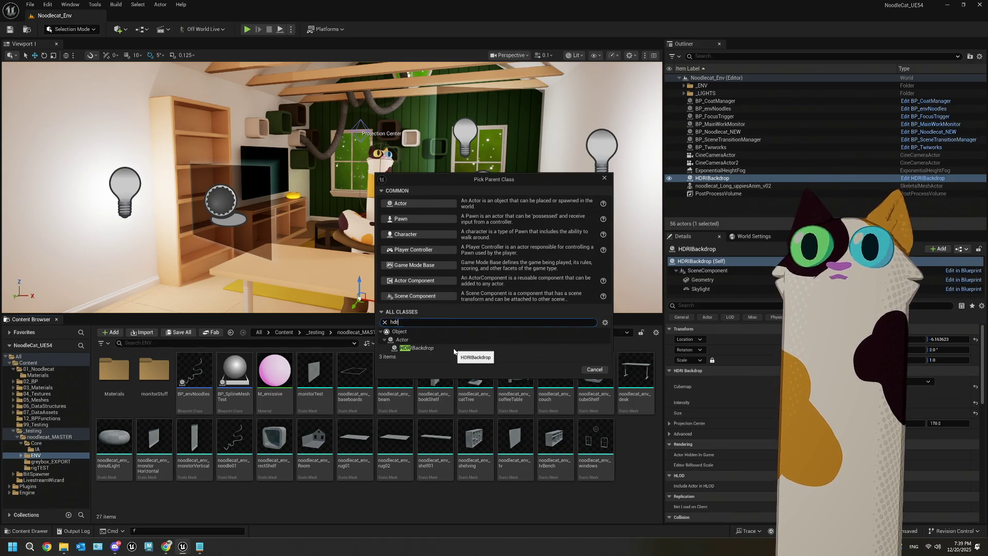
left_click(458, 347)
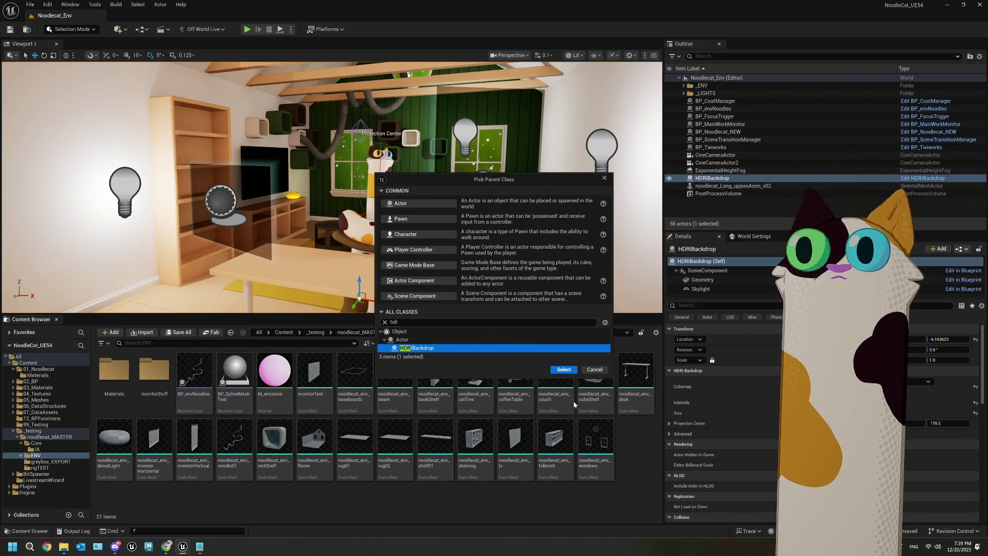
left_click(563, 370)
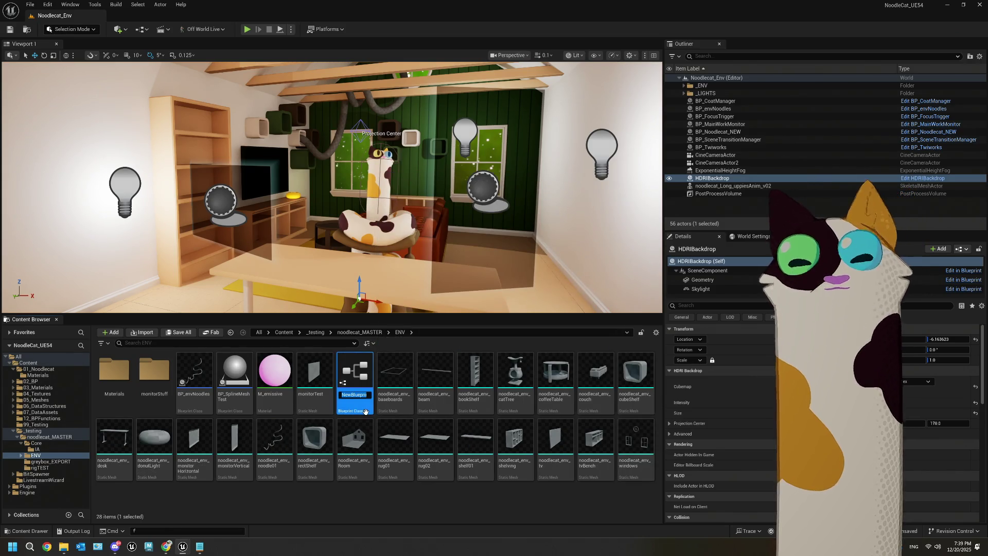
type("_HDRI")
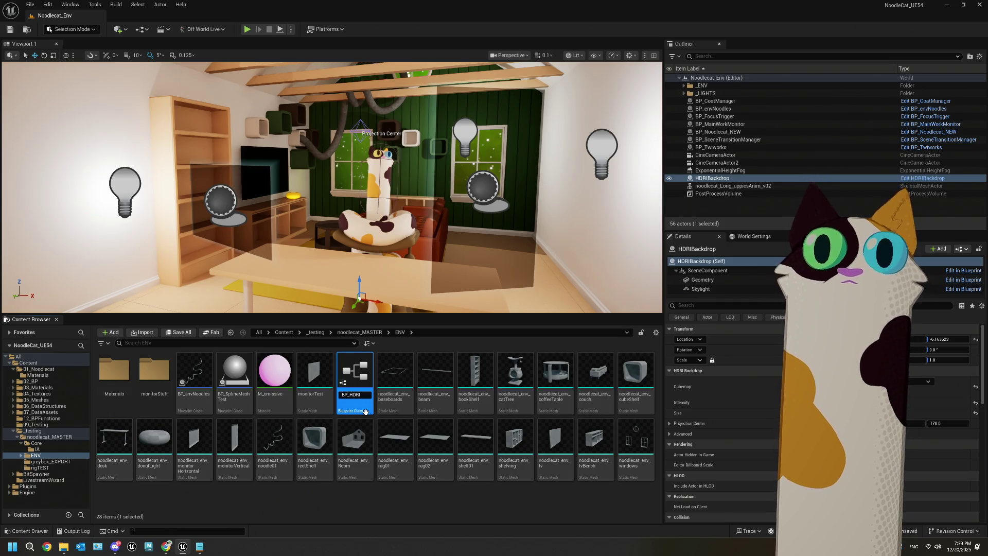
key("Return")
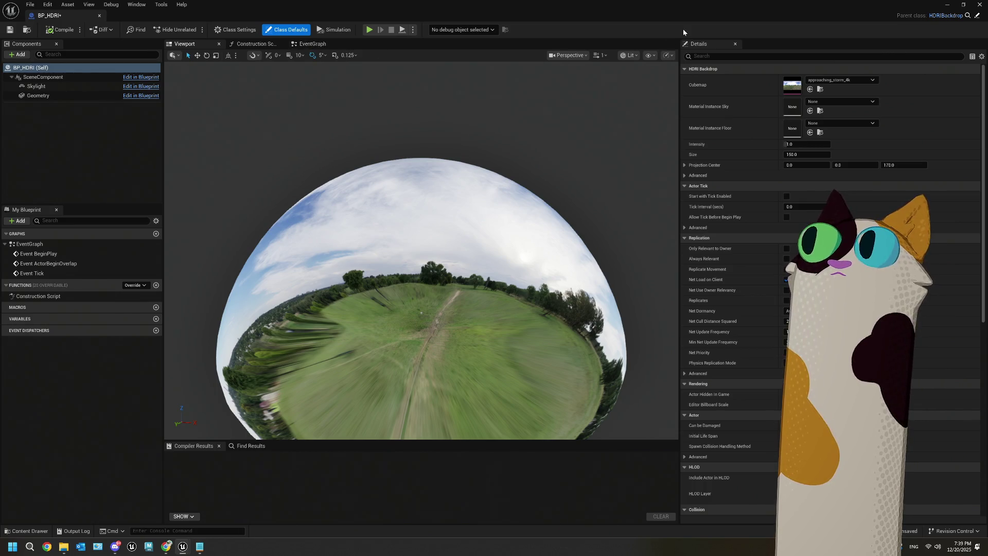
- Drag BP_HDRI into the room in the level and select the placed actor
mouse_move(677, 19)
left_mouse_down()
mouse_move(710, 216)
mouse_move(841, 180)
left_mouse_up()
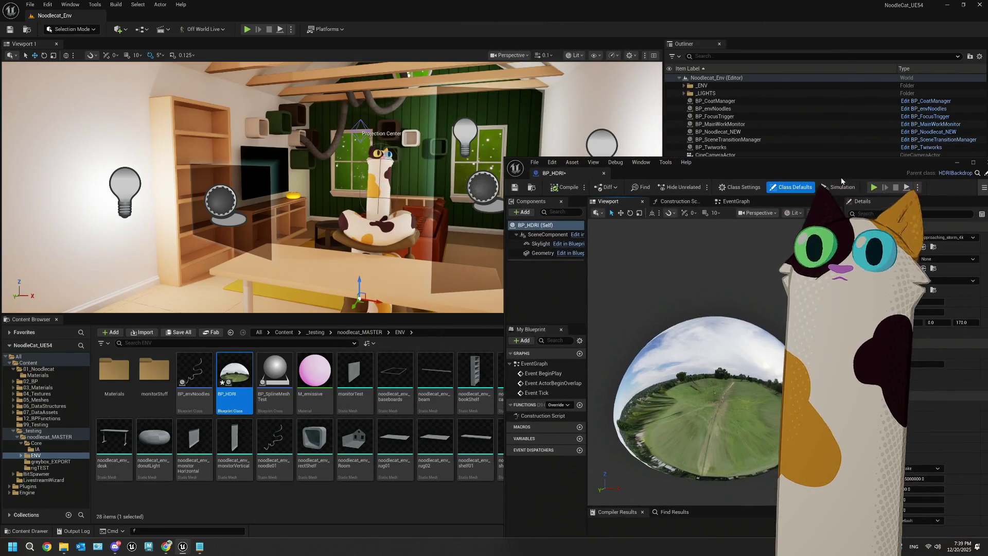
mouse_move(234, 381)
left_mouse_down()
mouse_move(325, 260)
mouse_move(330, 222)
left_mouse_up()
mouse_move(862, 167)
left_mouse_down()
mouse_move(785, 205)
mouse_move(536, 390)
left_mouse_up()
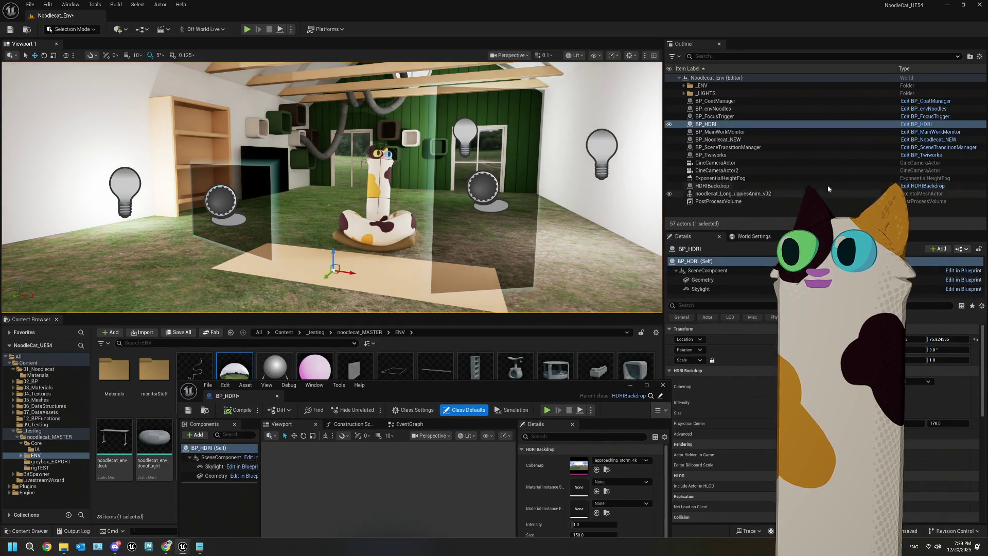
left_click(725, 188)
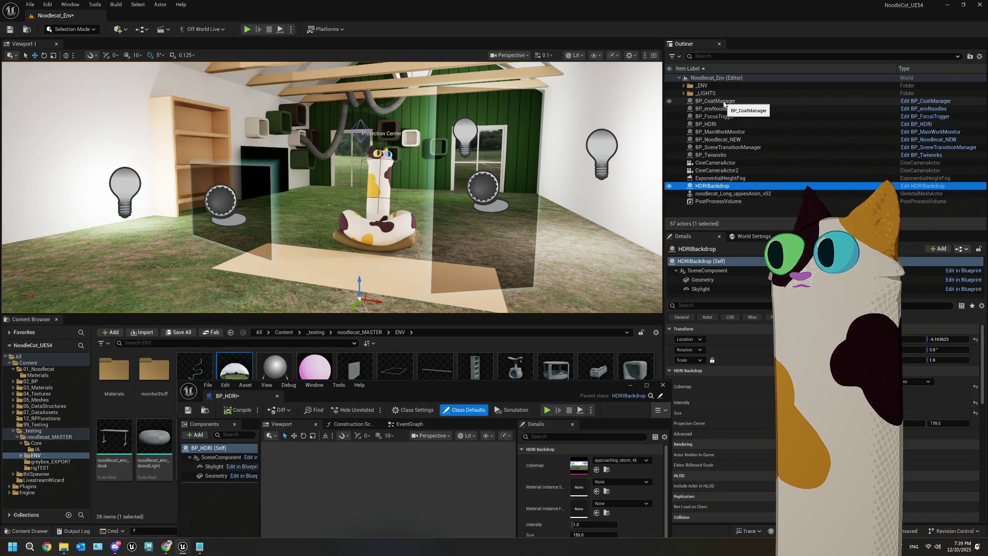
left_click(706, 124)
- Set BP_HDRI's Location Z to 0, then lower it to about -17.08
left_click(684, 329)
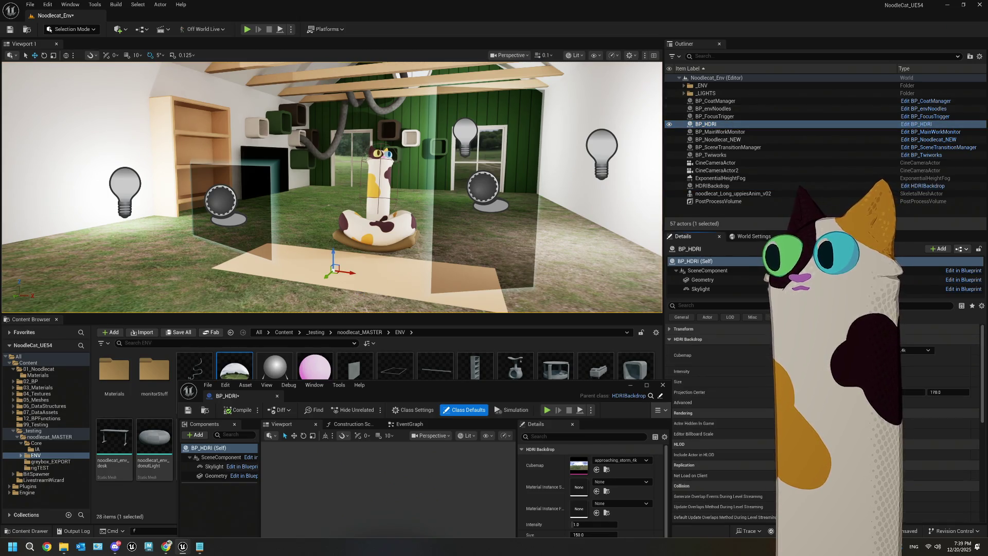
left_click(685, 328)
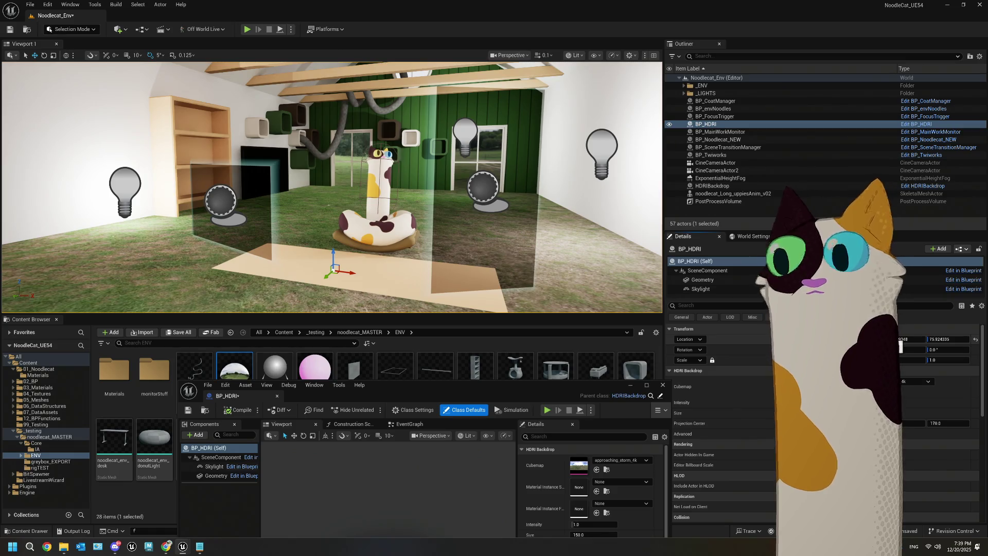
key("Tab")
type("0")
key("Tab")
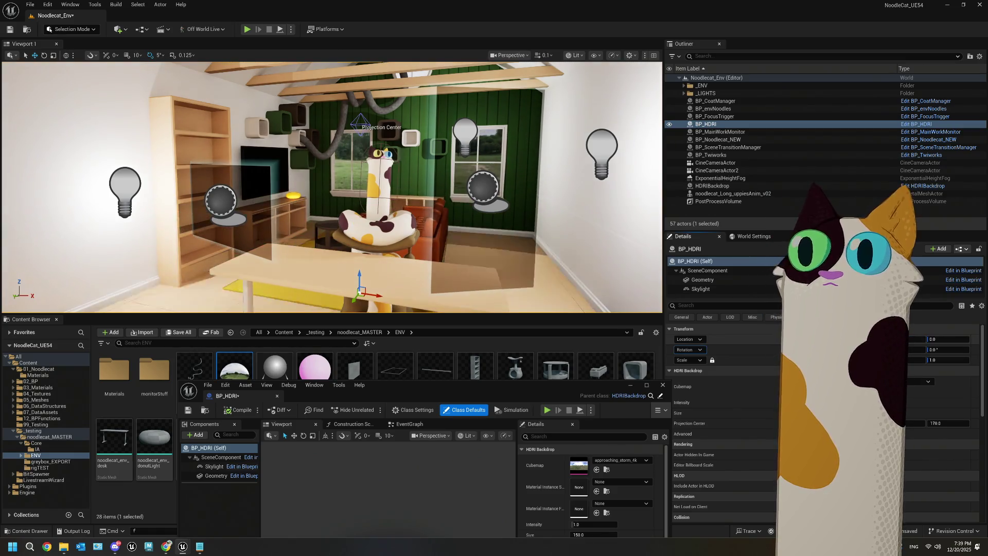
left_click_drag(354, 277, 355, 296)
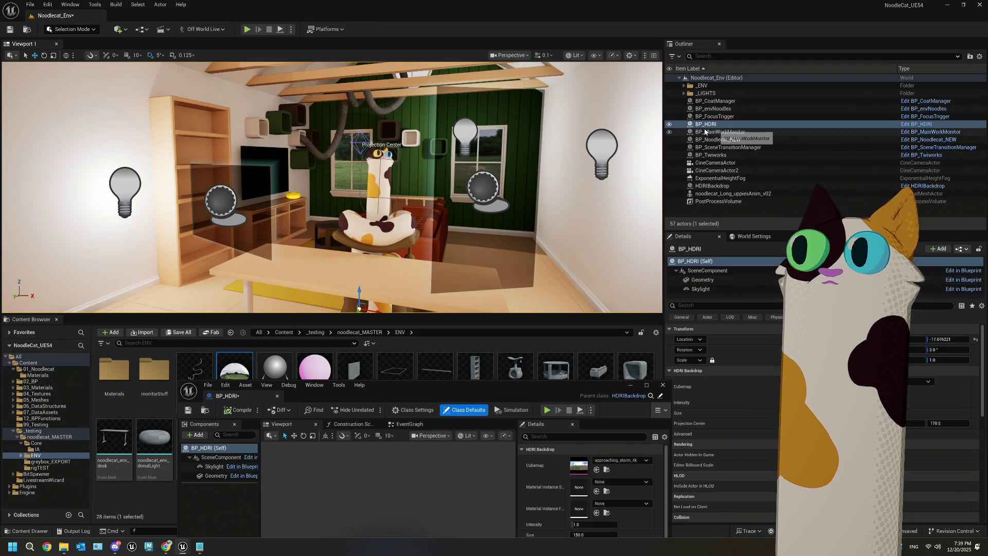
left_click_drag(526, 390, 514, 1)
left_click(844, 79)
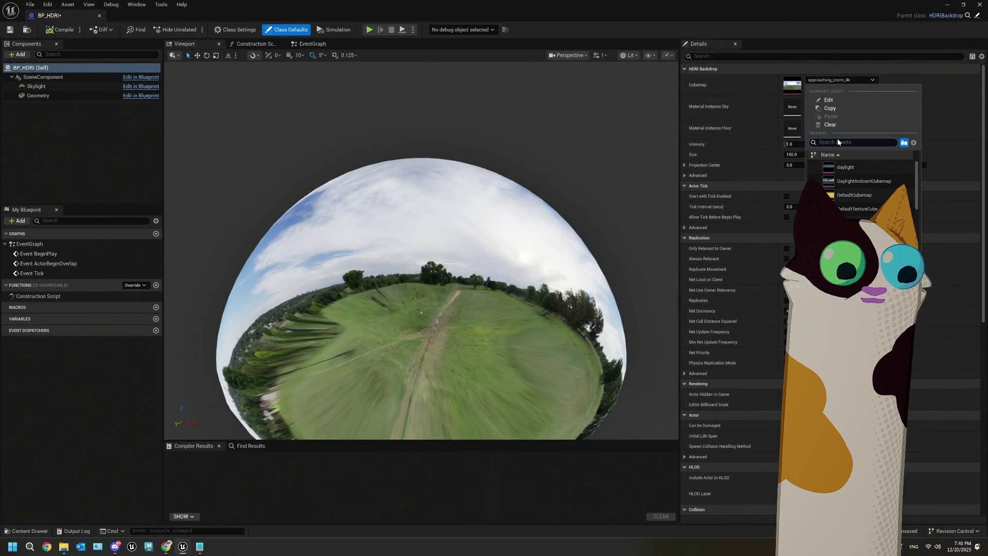
- Set BP_HDRI's Cubemap to the green space RTC_SkyboxTarget_Tex and preview it in the level
type("sk")
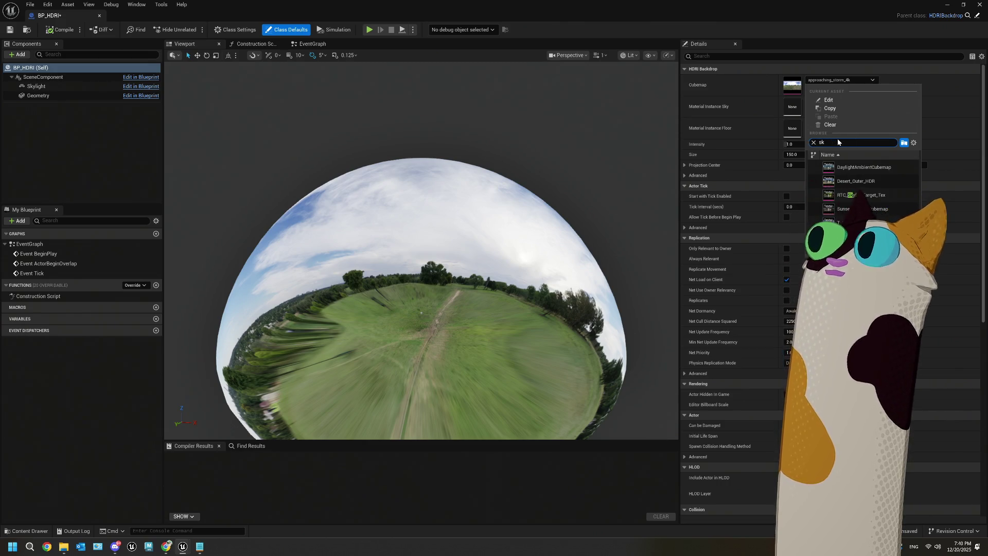
key("Escape")
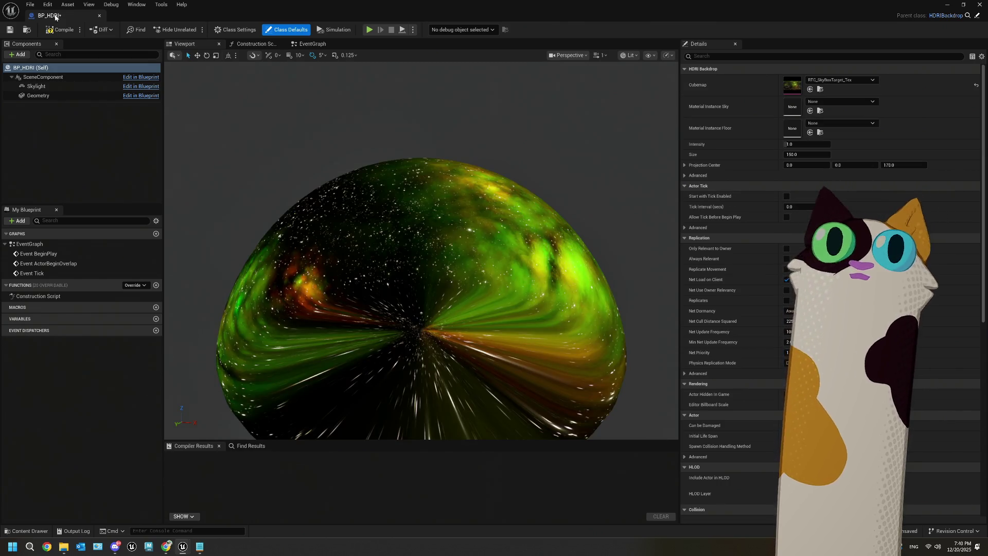
left_click(9, 30)
left_click_drag(396, 15, 419, 324)
double_click(726, 125)
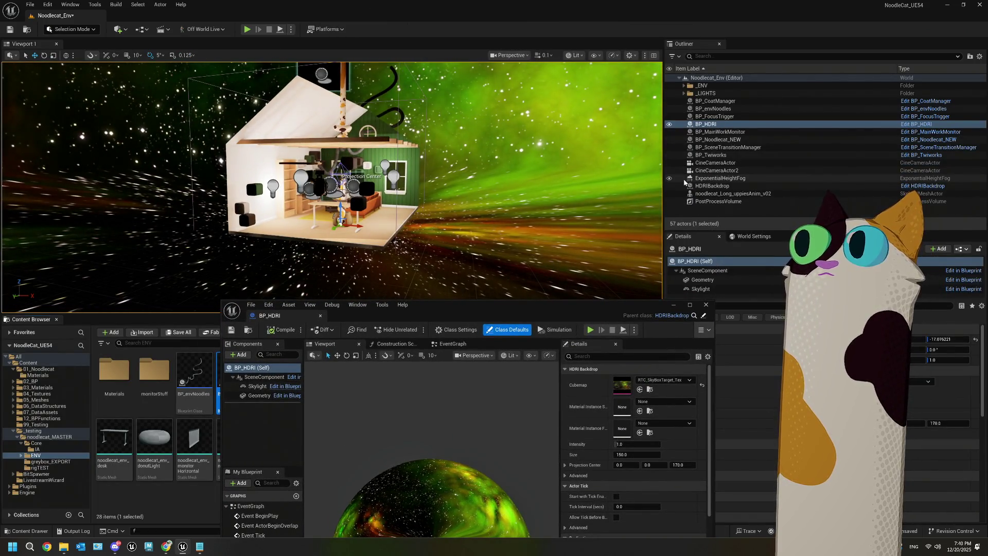
left_click(709, 187)
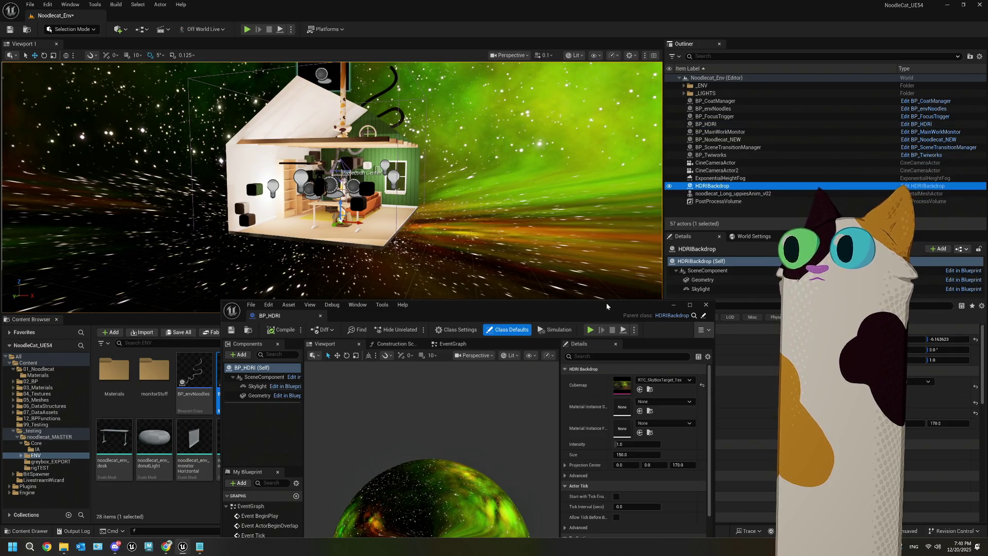
left_click_drag(602, 302, 445, 297)
double_click(444, 297)
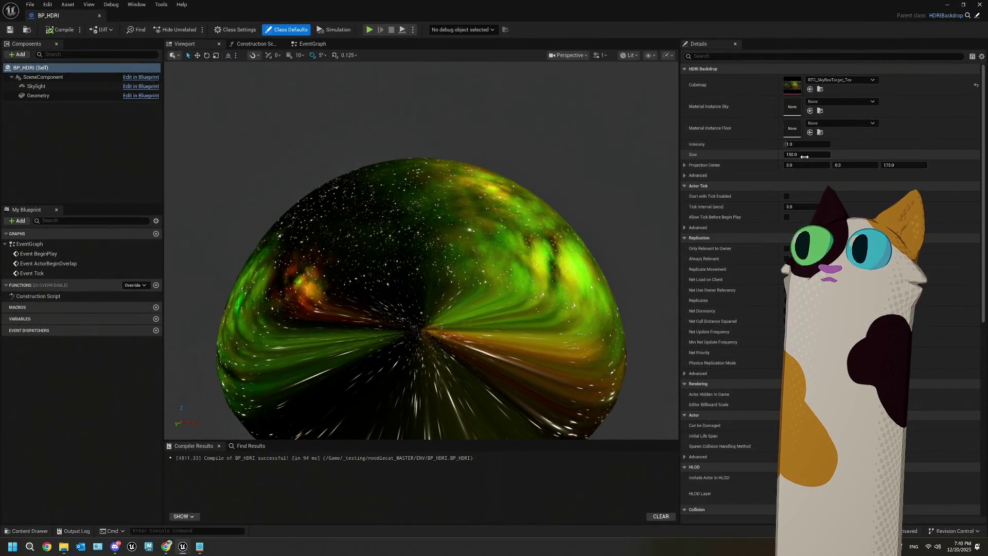
- Set the backdrop Size to 250, then compile and save BP_HDRI
left_click(805, 155)
type("250")
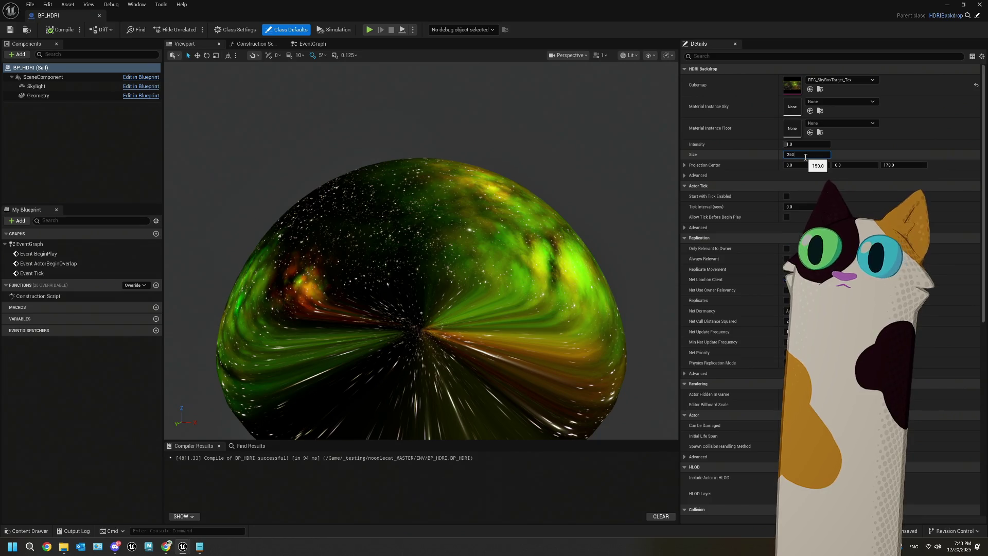
key("Tab")
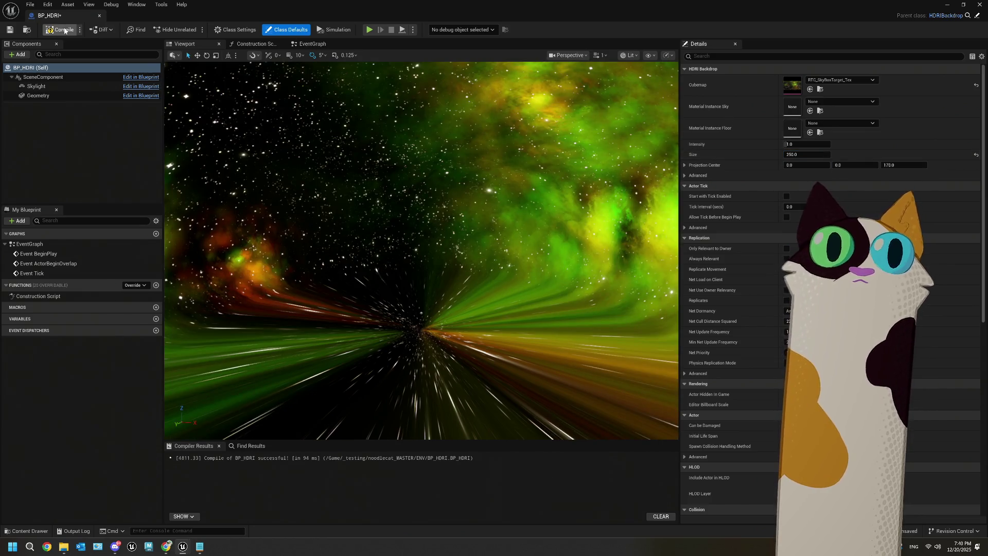
left_click(9, 30)
double_click(588, 9)
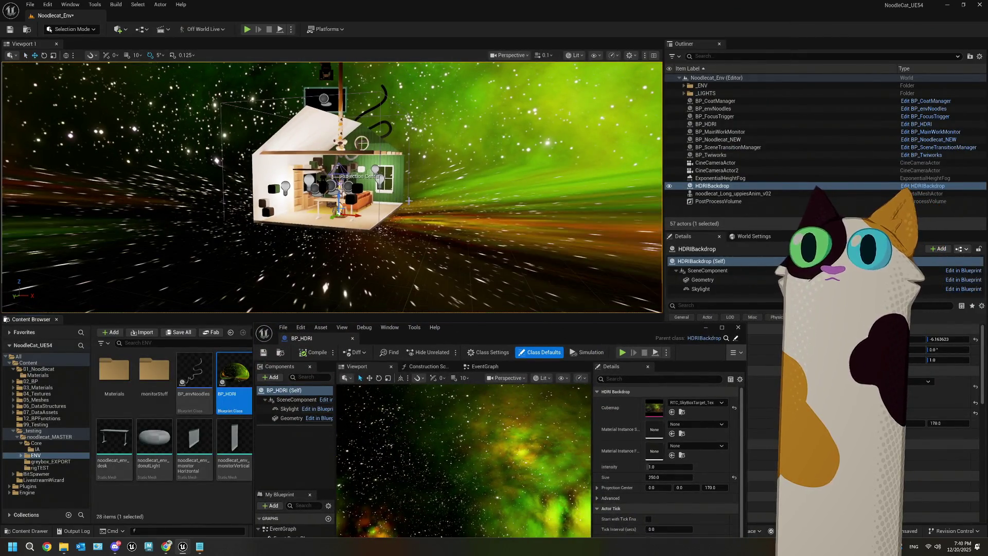
key("super+Up")
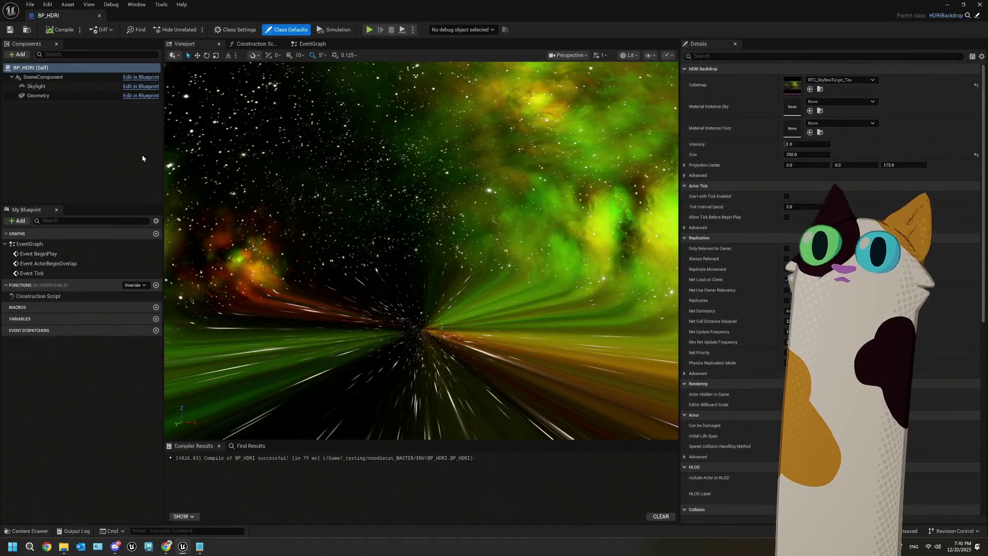
left_click(36, 86)
- Change the Geometry component's Static Mesh from EnviroDome to Sphere
left_click(46, 97)
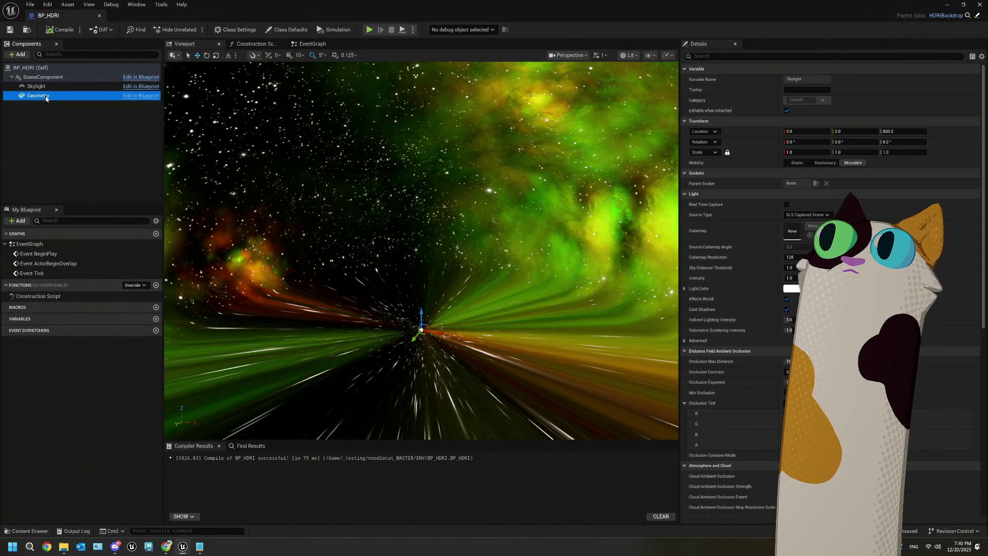
left_click(839, 205)
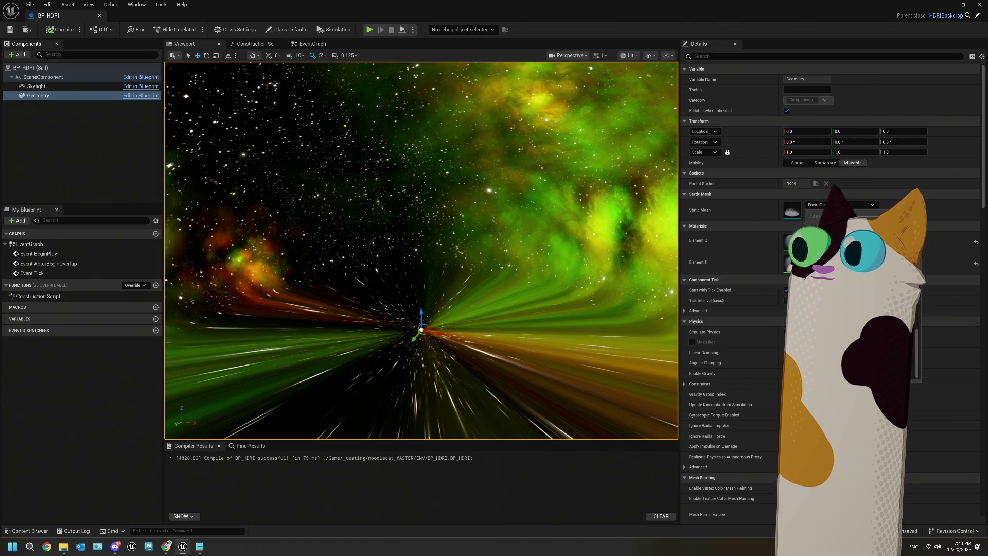
left_click(915, 267)
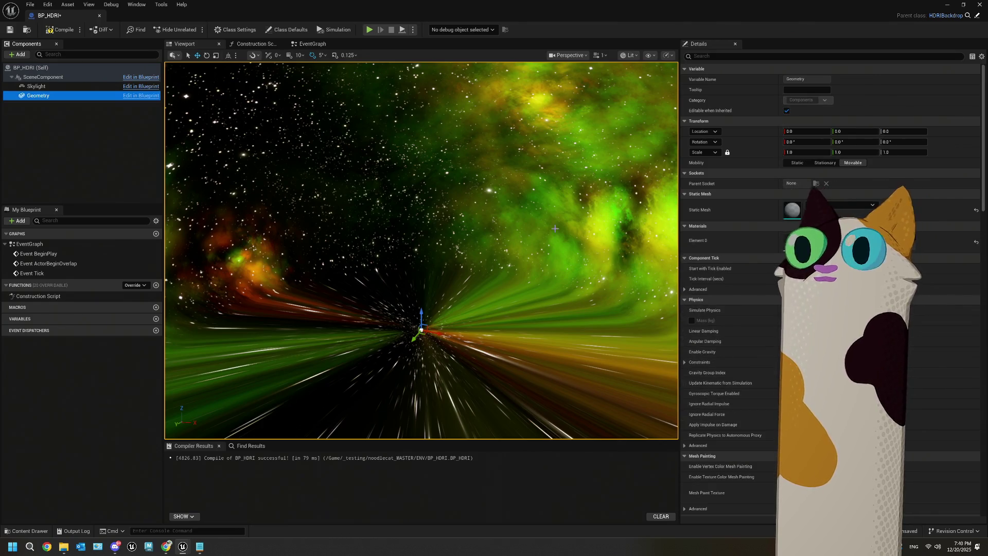
scroll(452, 280, "down", 1)
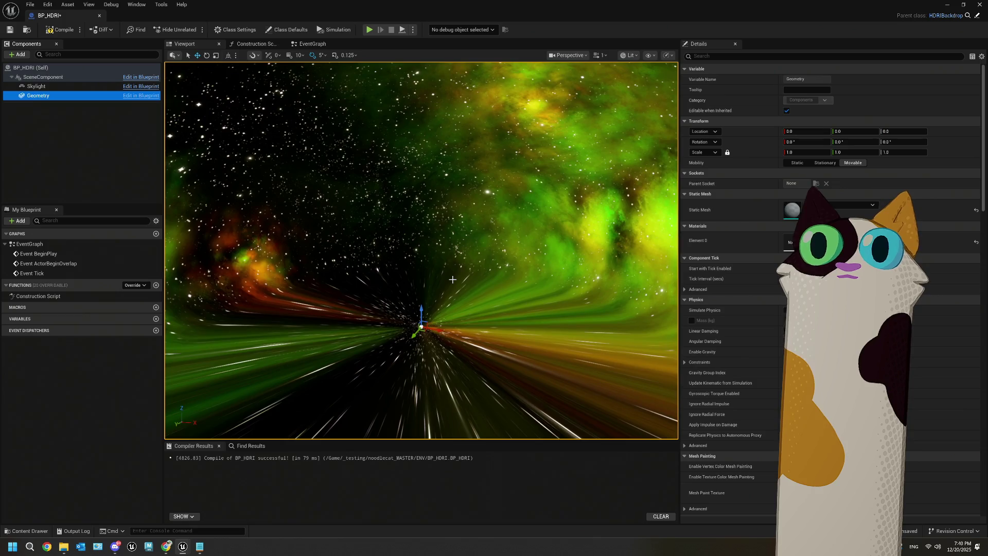
mouse_move(450, 319)
left_mouse_down()
mouse_move(450, 301)
mouse_move(444, 324)
left_mouse_up()
- Review the Skylight settings and orbit the preview around the new sphere backdrop
left_click(39, 86)
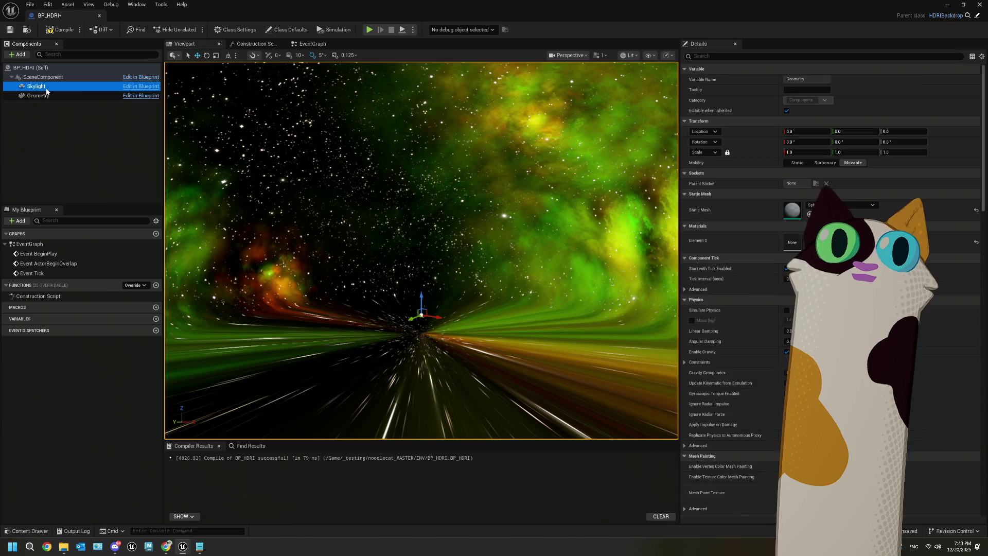
scroll(720, 288, "down", 2)
scroll(720, 288, "down", 3)
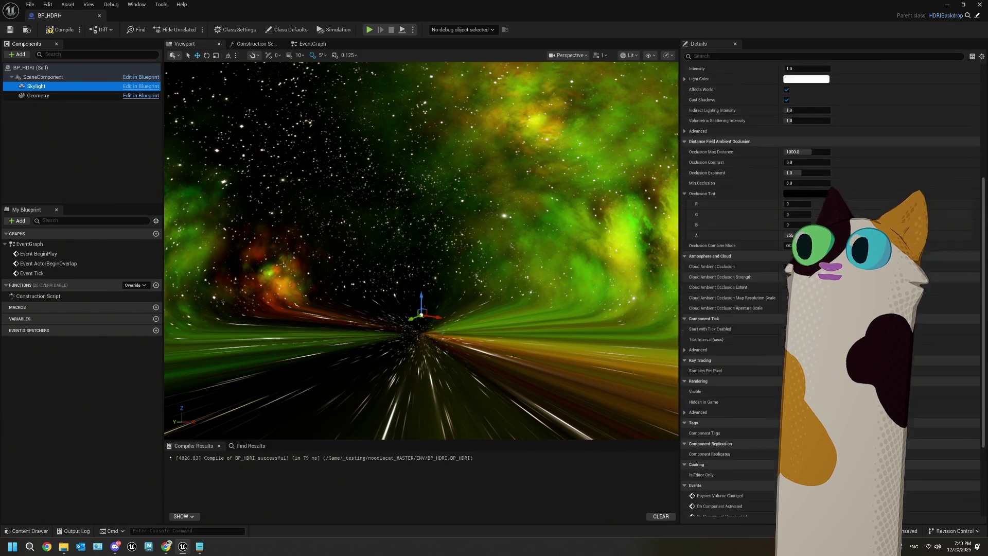
scroll(720, 288, "up", 5)
left_click(98, 96)
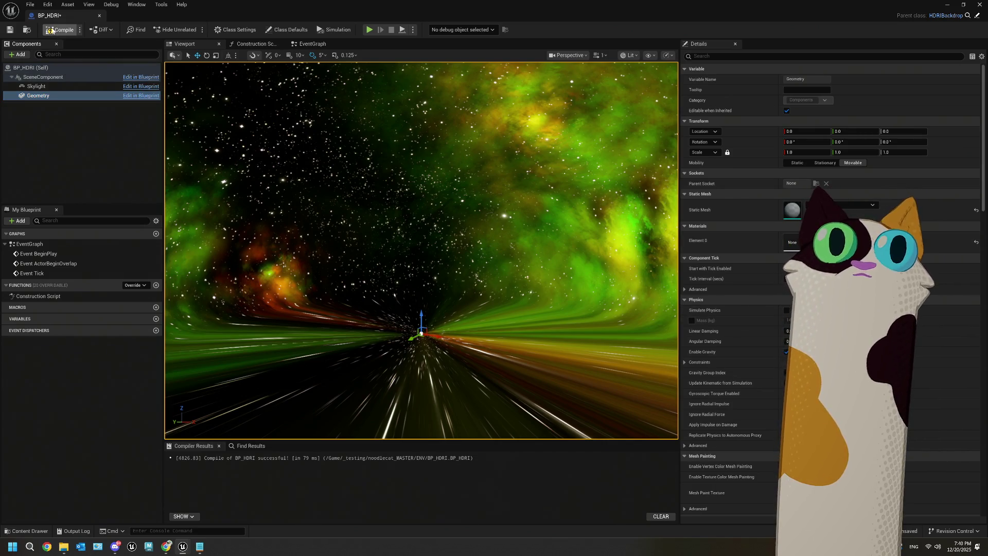
mouse_move(208, 149)
left_mouse_down()
mouse_move(247, 177)
mouse_move(251, 154)
left_mouse_up()
left_click_drag(438, 261, 438, 261)
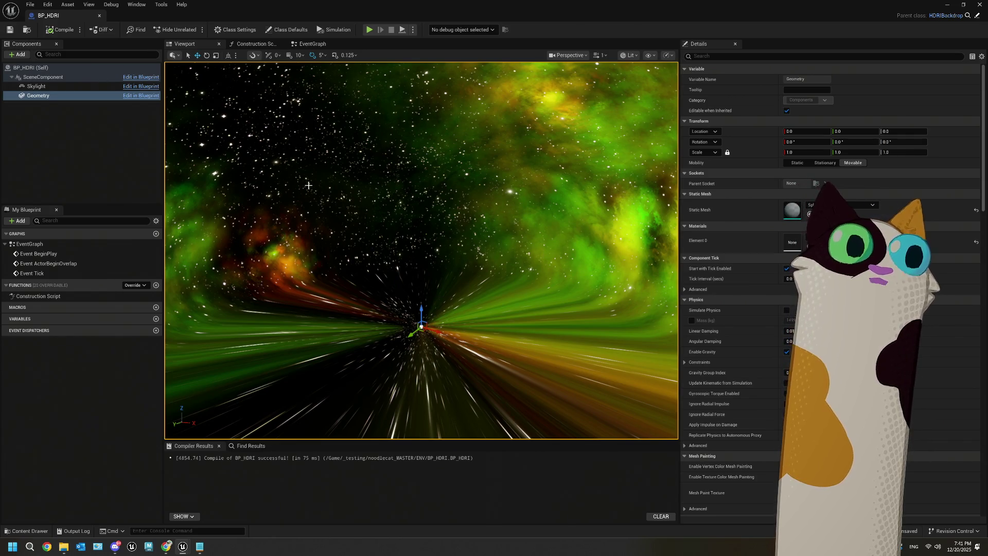
left_click_drag(411, 262, 411, 262)
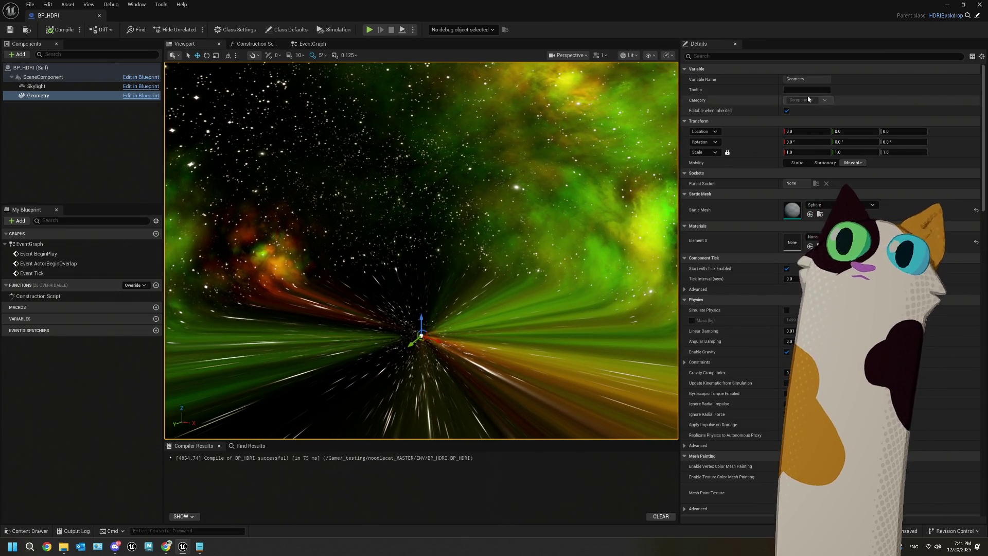
left_click(946, 5)
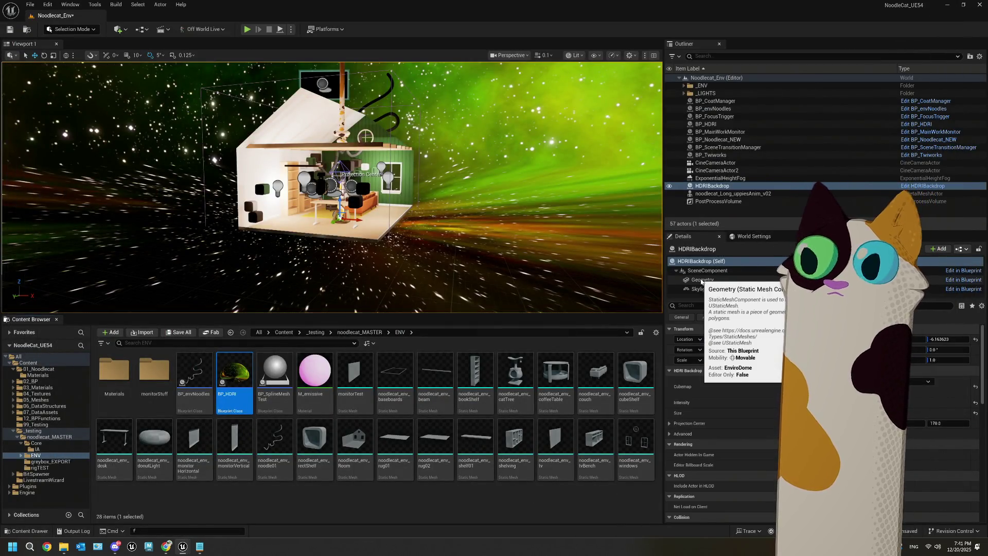
- Deselect BP_HDRI and view the level through CineCameraActor2, then CineCameraActor
left_click(319, 500)
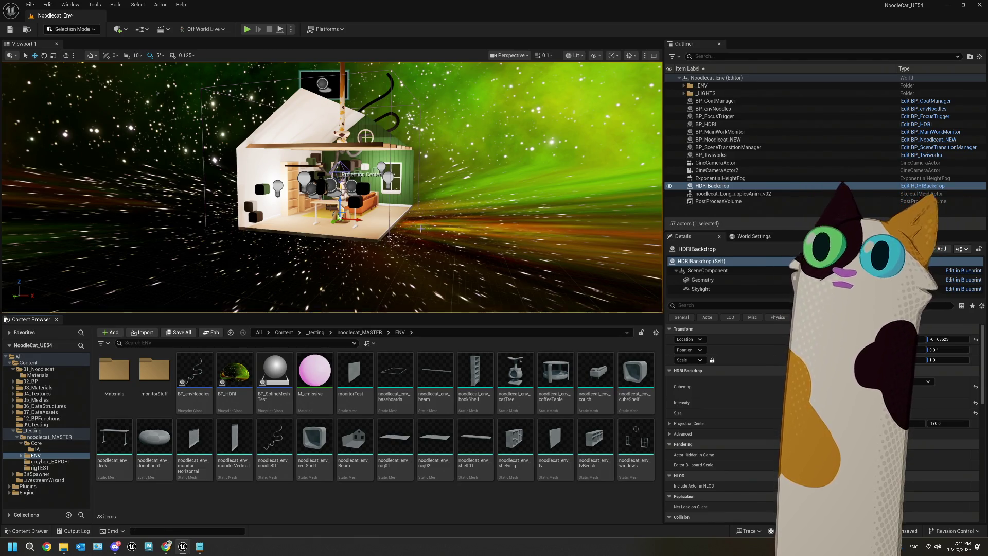
left_click(509, 55)
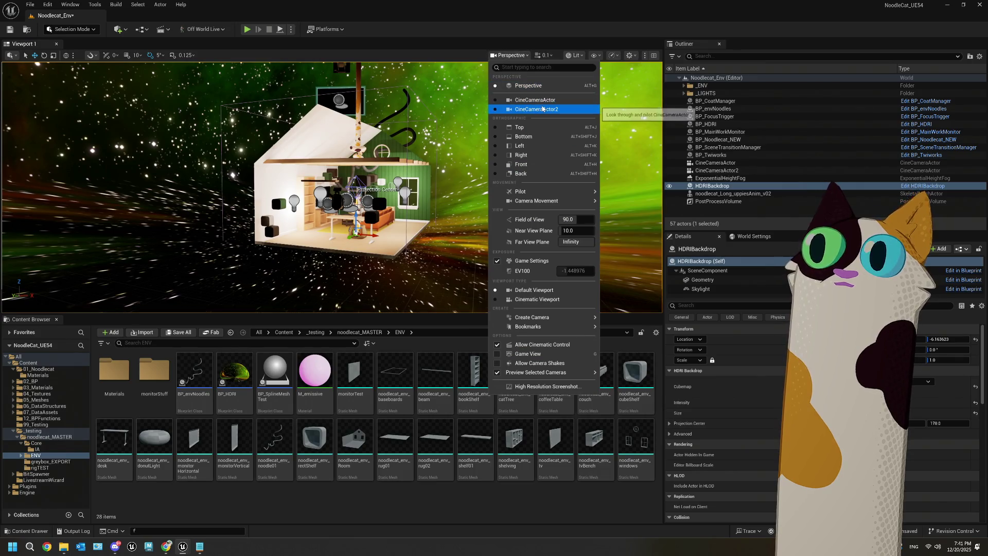
left_click(542, 108)
left_click(479, 56)
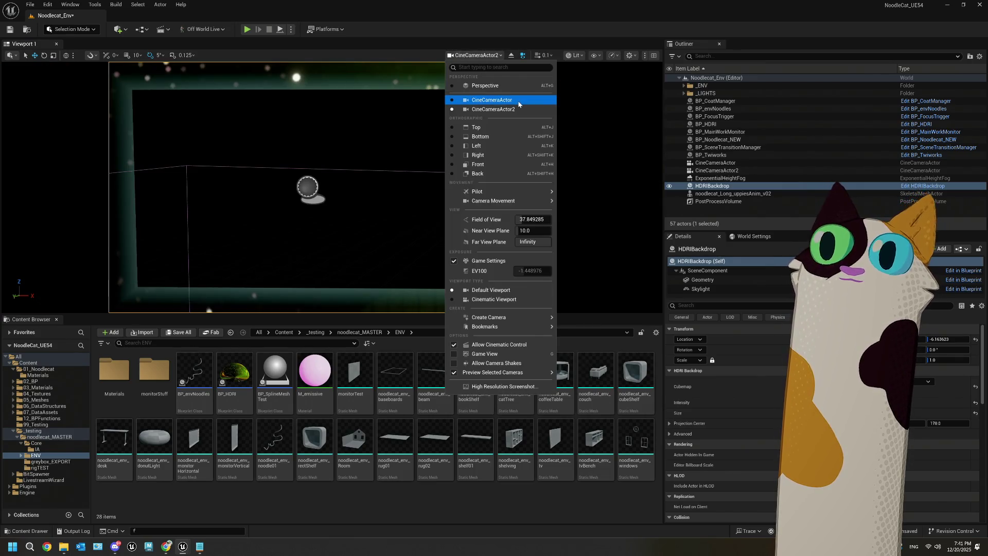
left_click(518, 101)
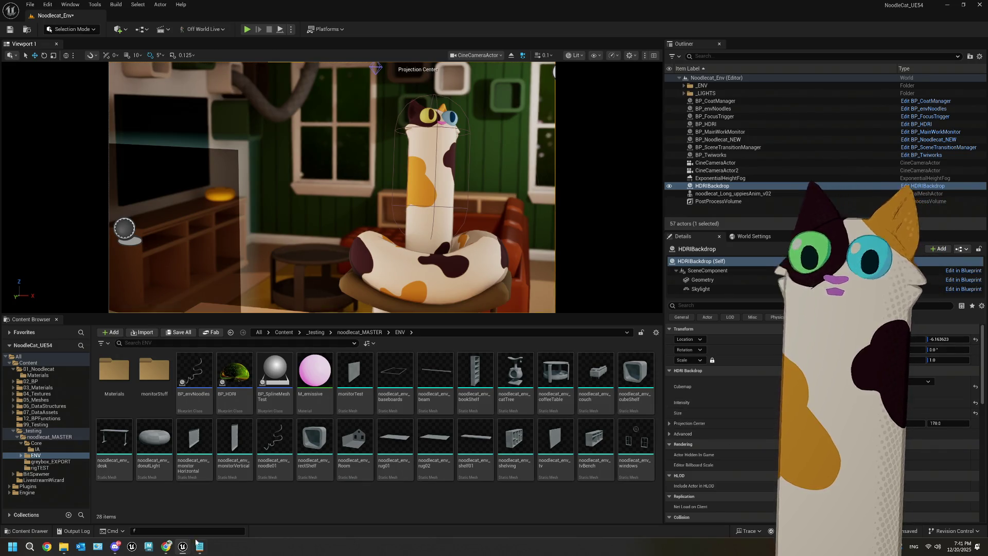
- Set the BP_HDRI backdrop Intensity to 6.0 and save the blueprint
left_click(224, 502)
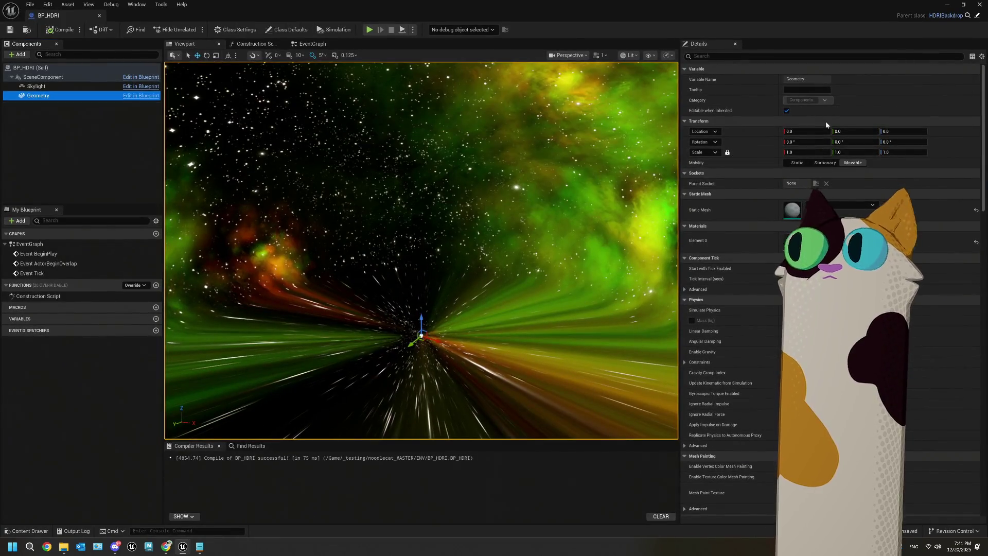
left_click(58, 77)
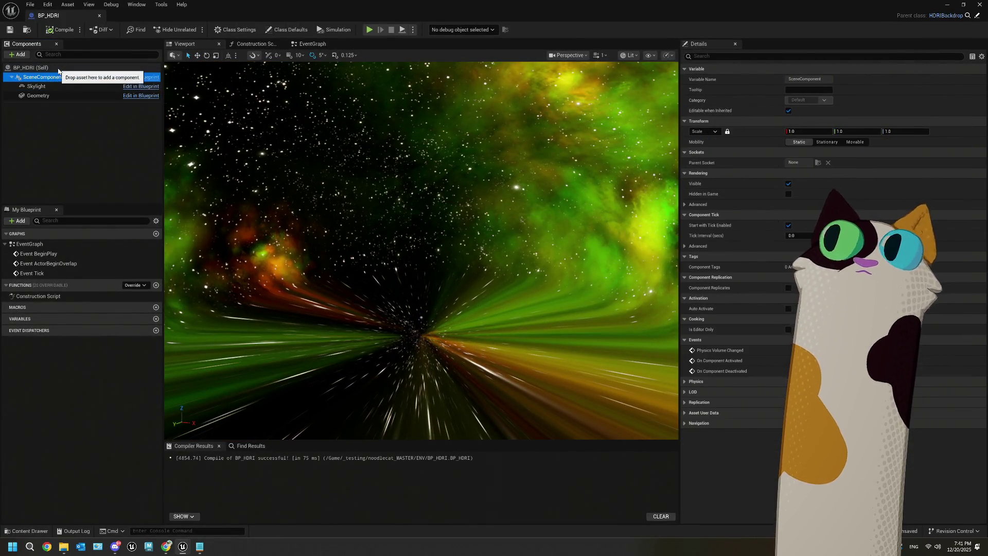
left_click(31, 72)
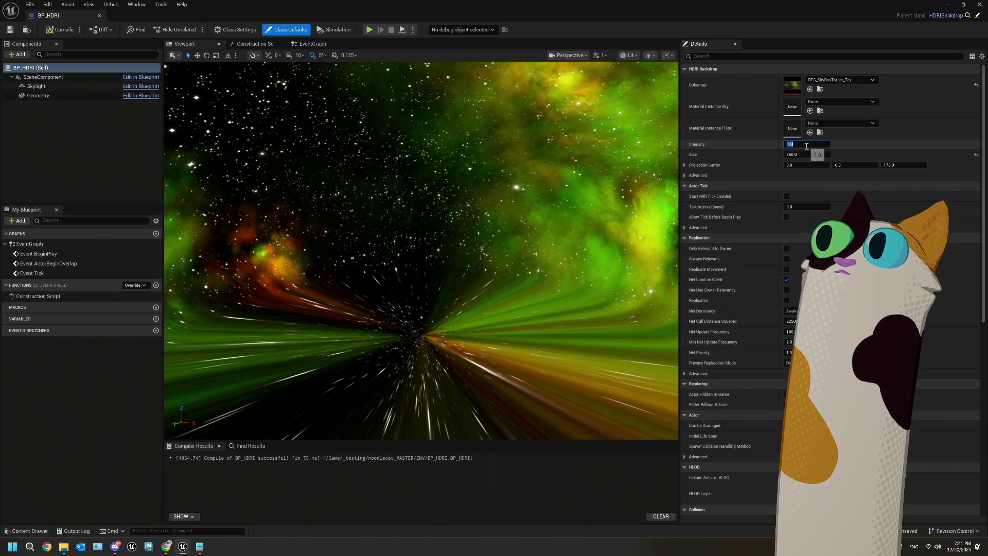
key("Tab")
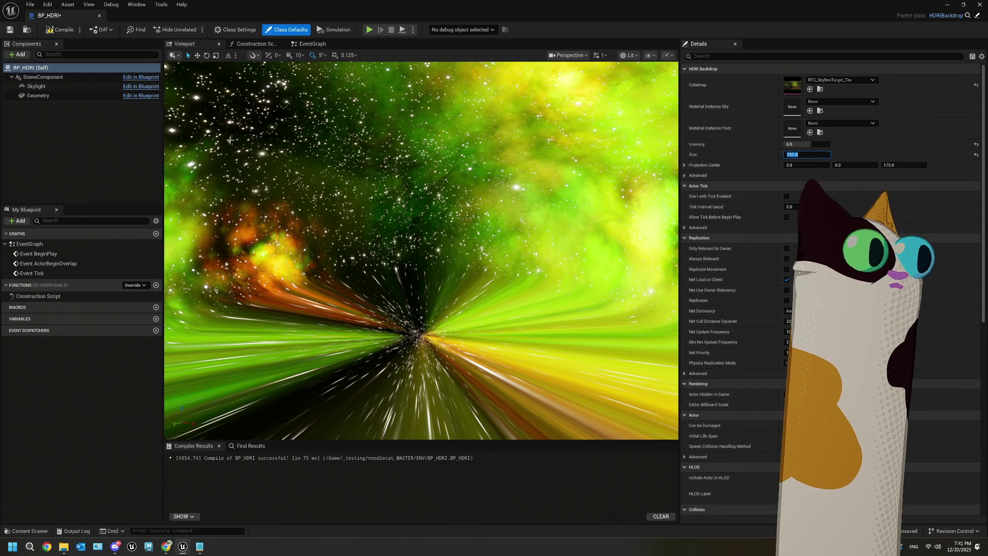
left_click(61, 29)
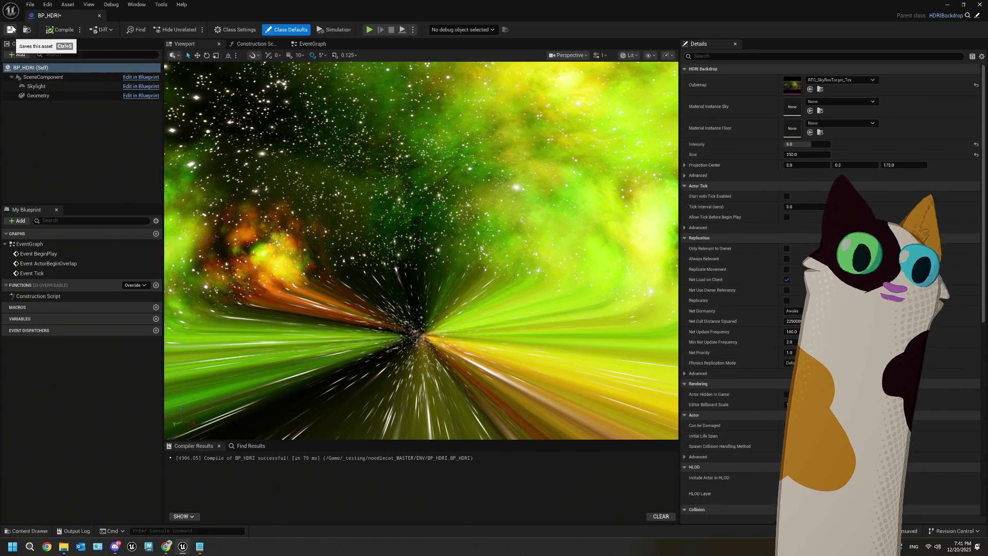
left_click(12, 30)
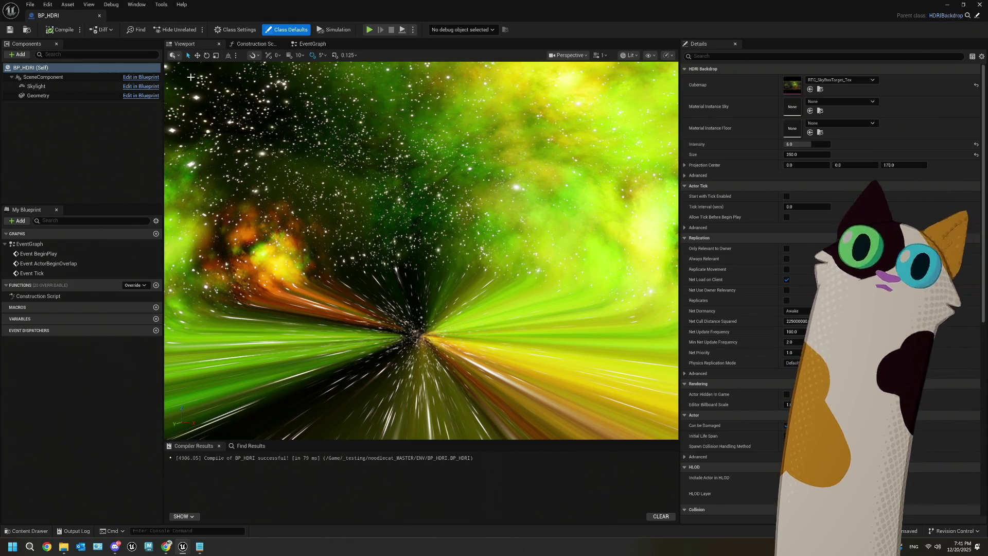
left_click(947, 5)
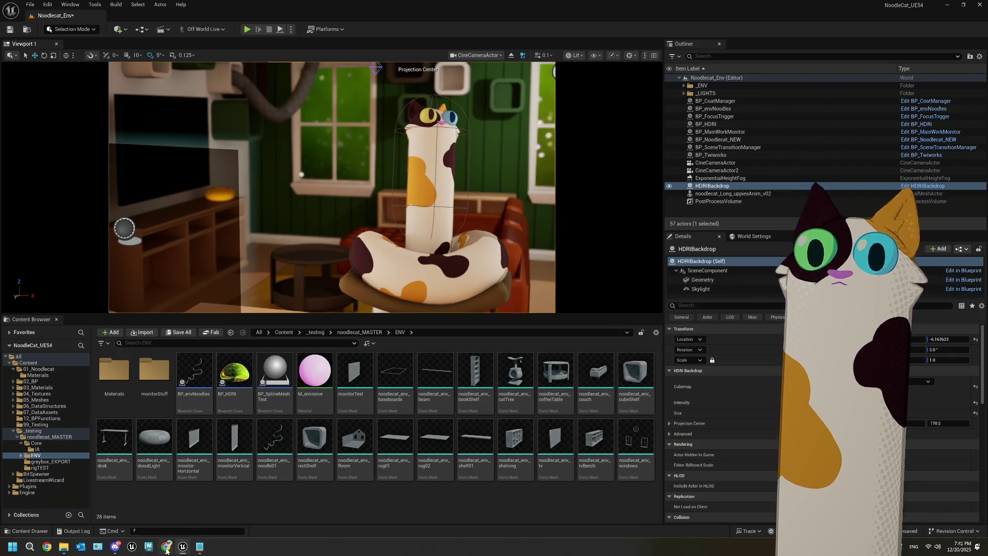
- Return the viewport to Perspective and frame the view across the green backdrop
left_click(479, 55)
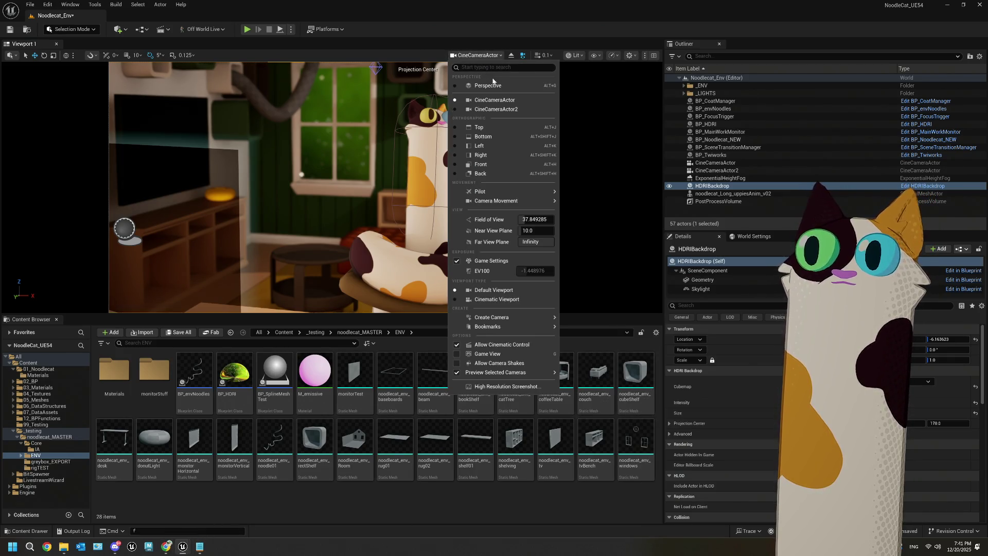
left_click(453, 78)
key("f")
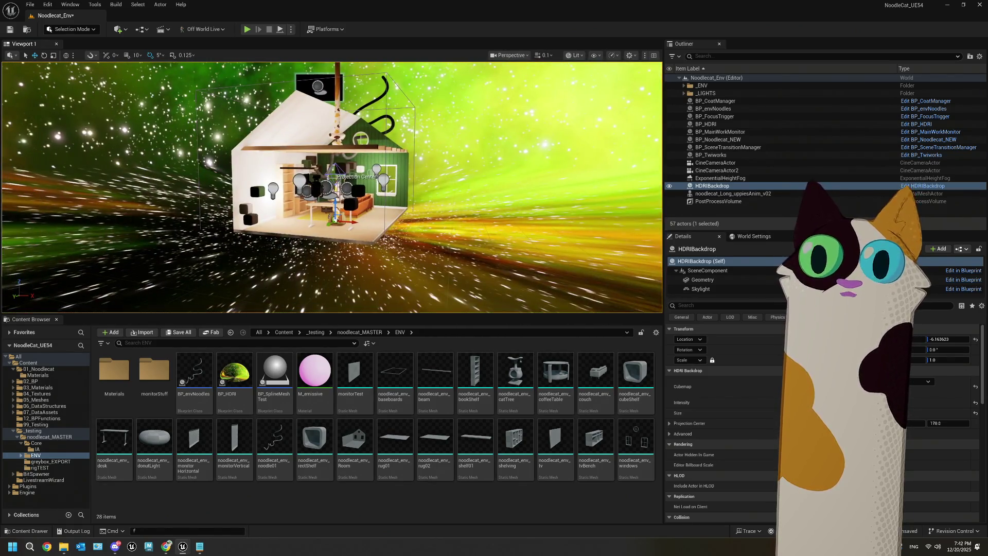
mouse_move(329, 185)
left_mouse_down()
mouse_move(437, 172)
mouse_move(370, 182)
mouse_move(355, 165)
mouse_move(421, 212)
left_mouse_up()
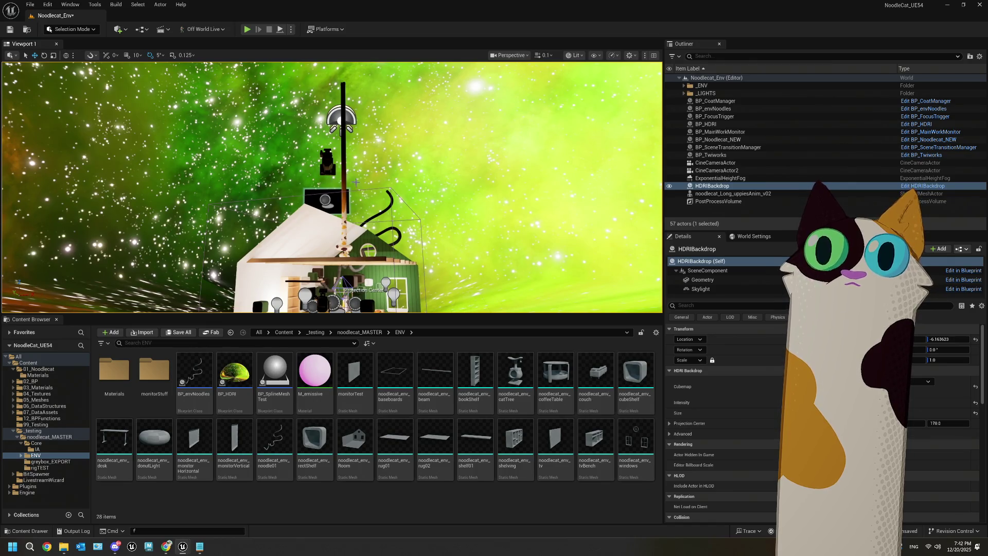
- Set the noodlecat_Long_uppiesAnim_v02 actor to play idle_treeSit_anim and toggle Playing
left_click(723, 194)
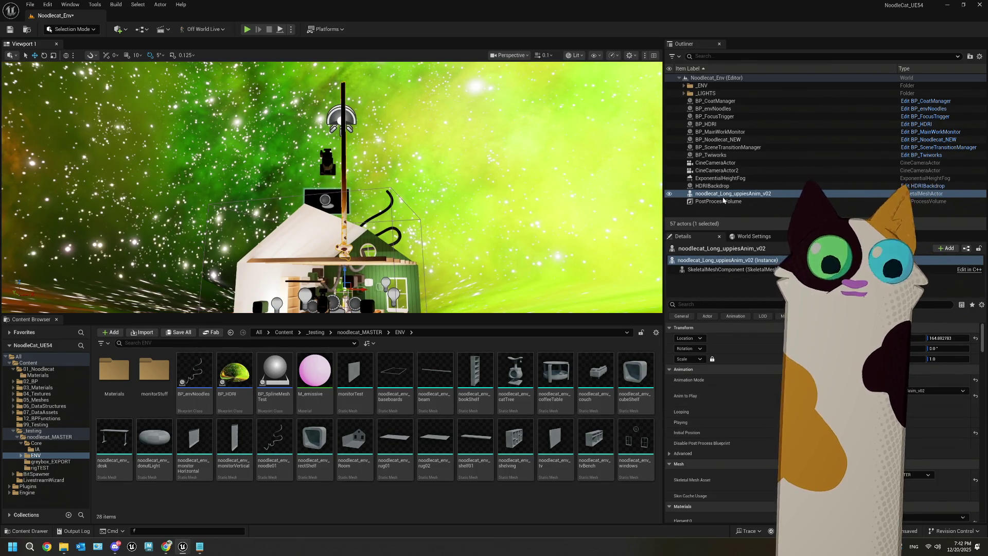
key("Delete")
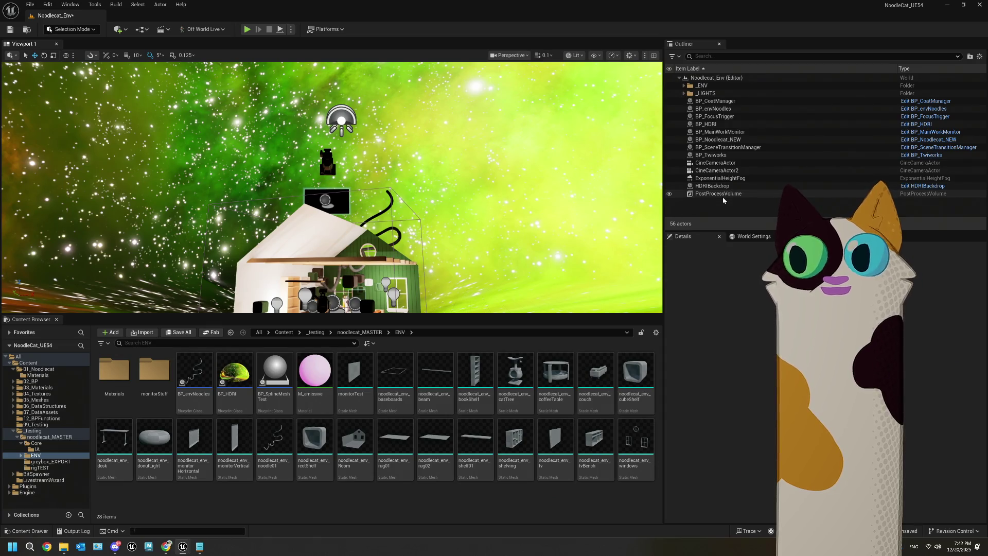
key("ctrl+z")
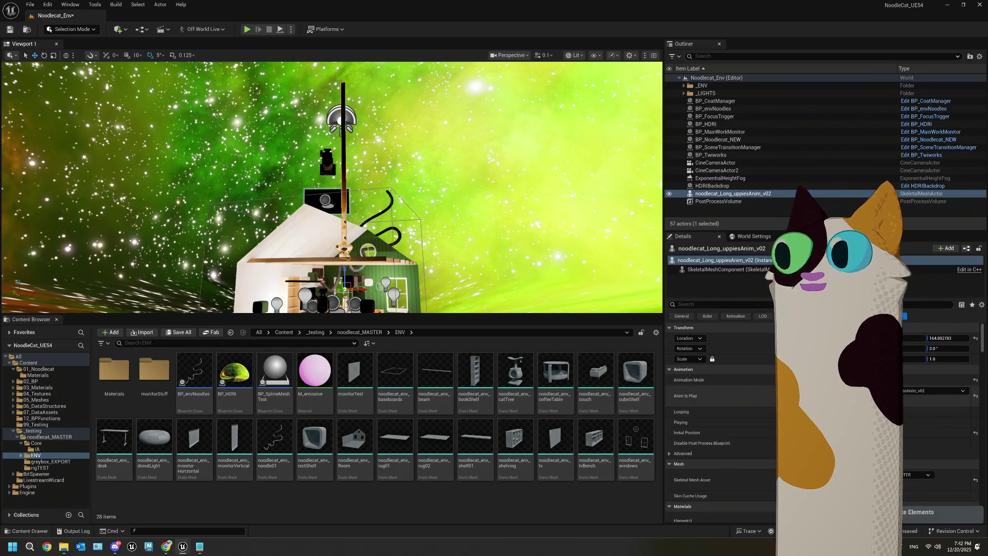
left_click(934, 391)
left_click(928, 326)
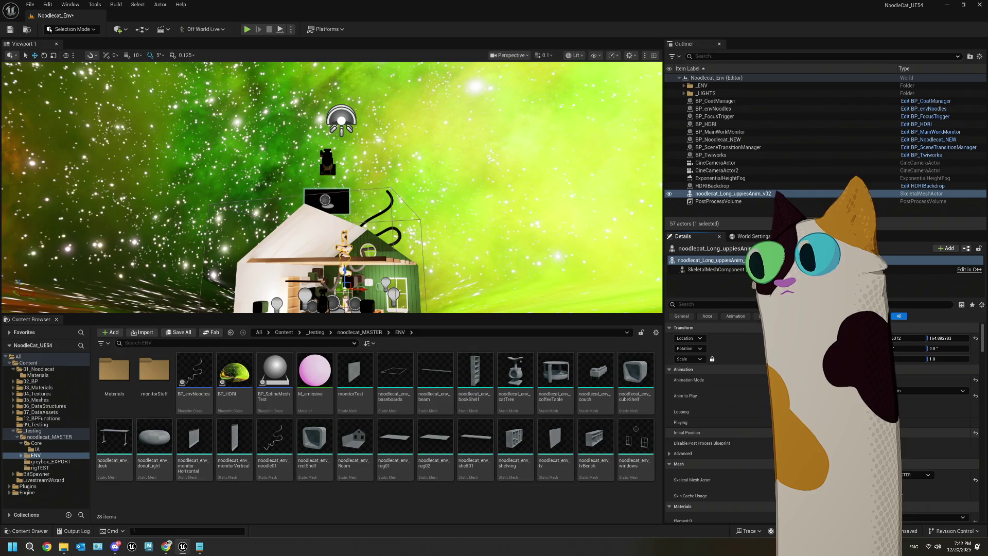
left_click(901, 422)
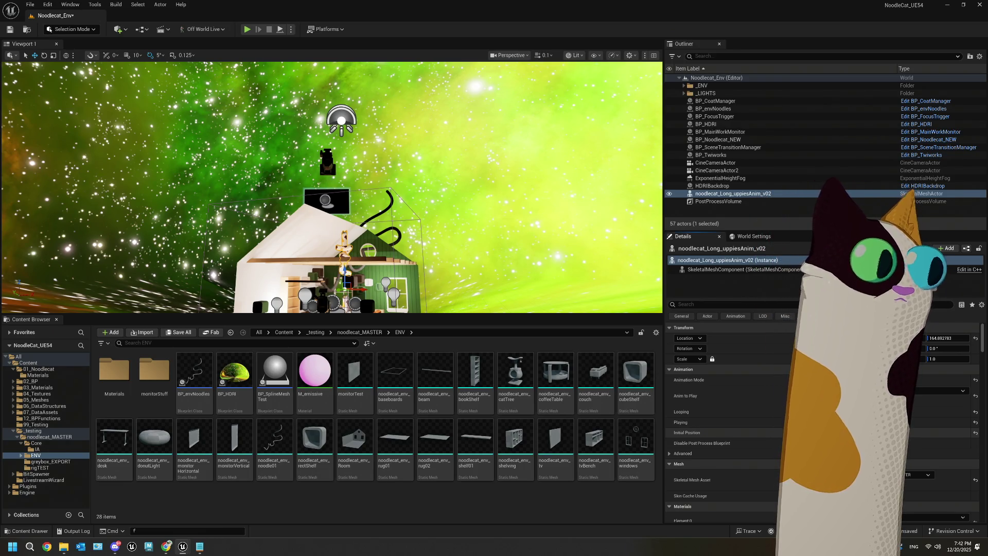
- Save the level and raise the noodlecat's Location Z higher in the room
left_click(10, 29)
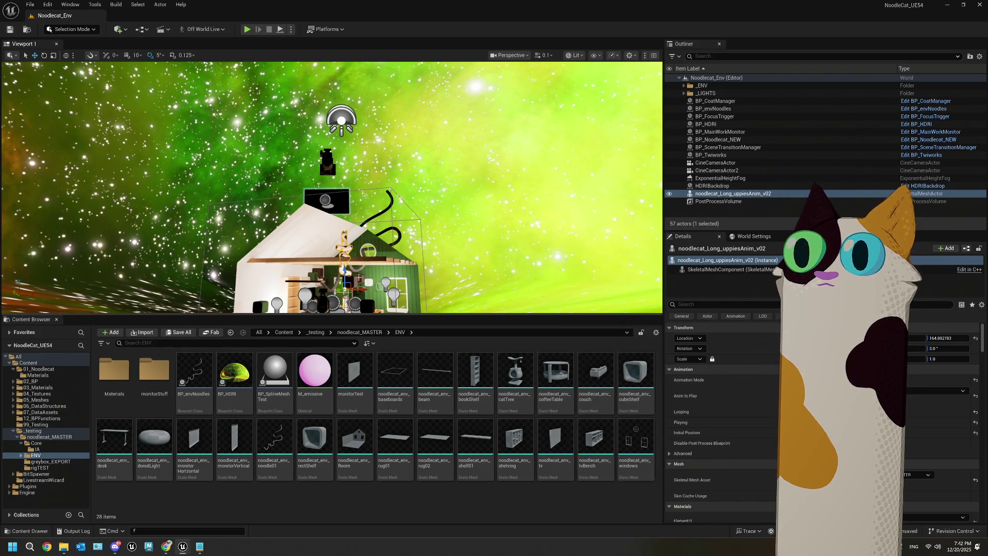
left_click_drag(947, 338, 963, 338)
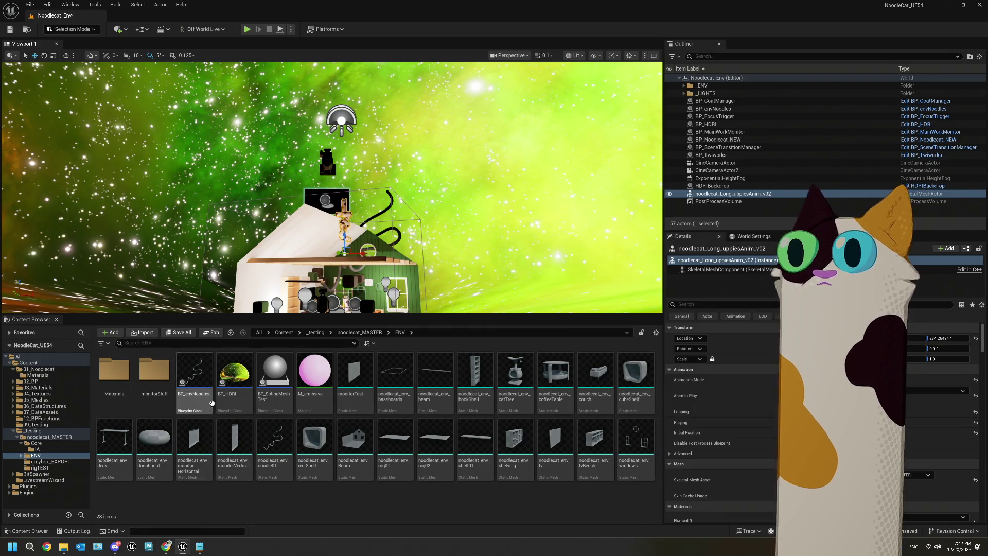
double_click(235, 371)
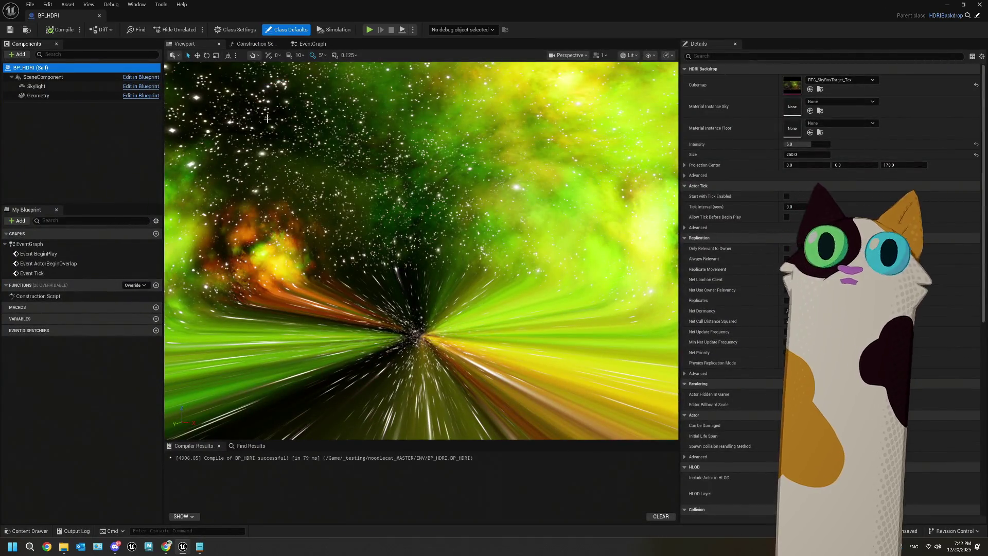
- Add a timeline named Rotate that BeginPlay starts via Play from Start
left_click(308, 44)
left_click_drag(489, 266, 388, 294)
mouse_move(352, 210)
left_mouse_down()
mouse_move(309, 198)
mouse_move(289, 177)
mouse_move(416, 179)
left_mouse_up()
type("time")
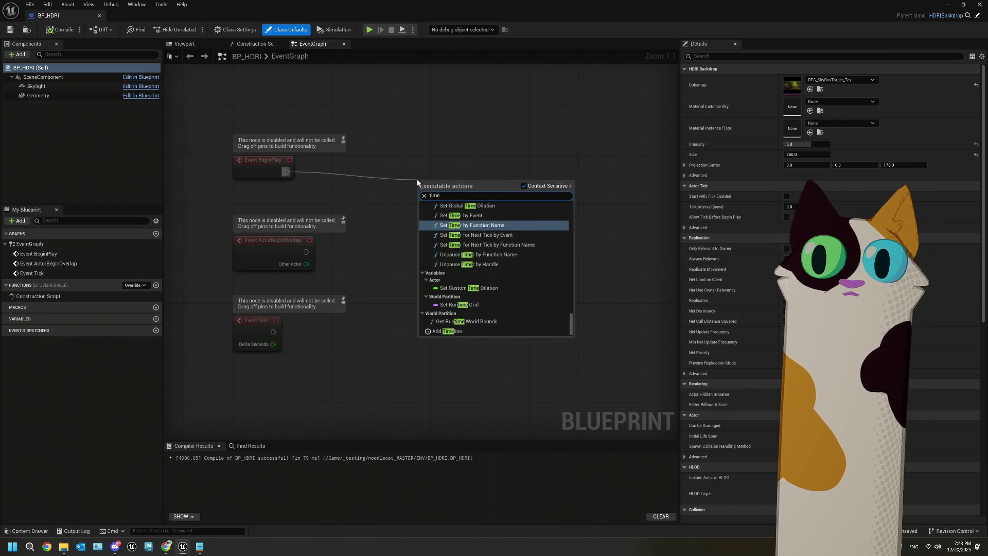
type("line")
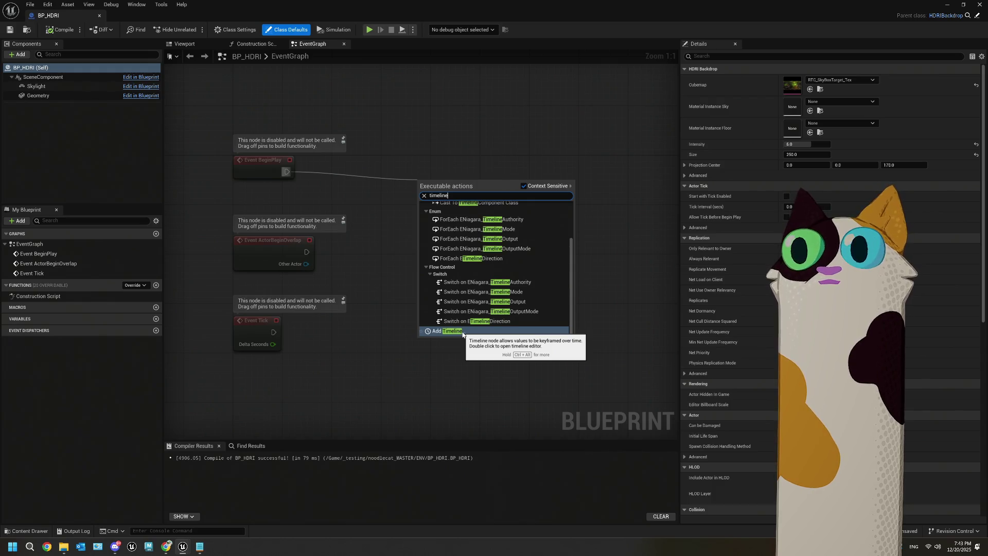
left_click(462, 334)
type("Rotate")
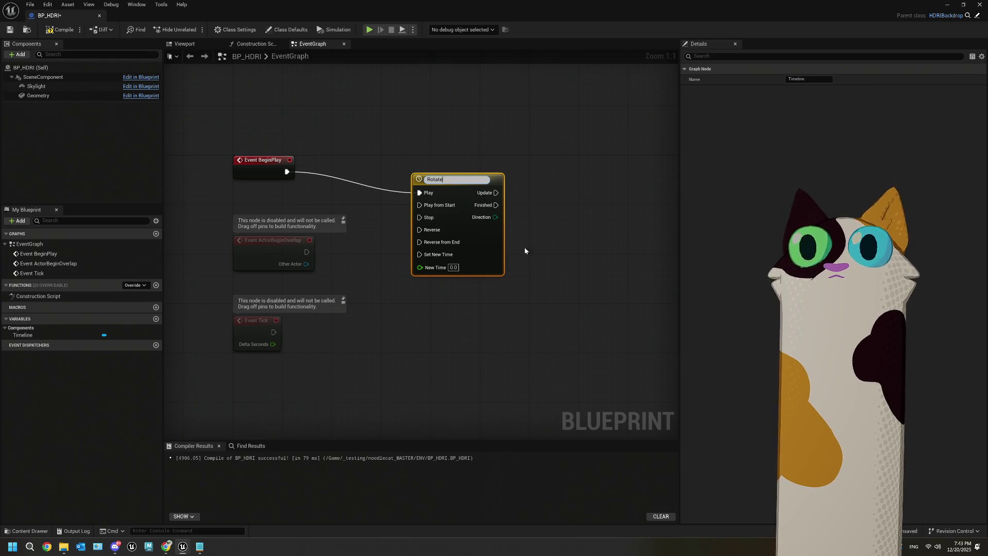
key("Return")
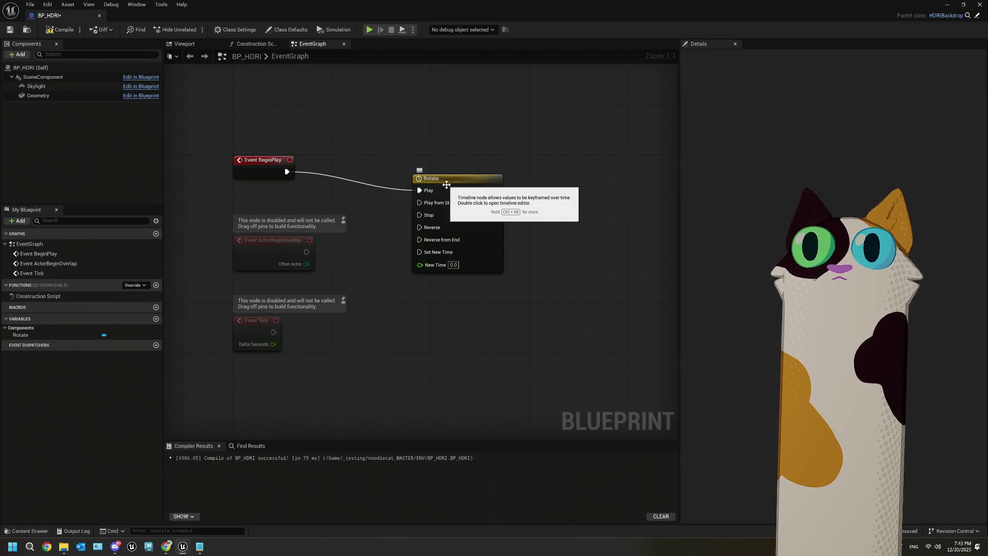
mouse_move(287, 172)
left_mouse_down()
mouse_move(420, 196)
mouse_move(449, 168)
mouse_move(426, 152)
left_mouse_up()
- Drive Set World Rotation on SceneComponent from the Rotate timeline's Update
left_click_drag(532, 225, 430, 251)
left_click(52, 77)
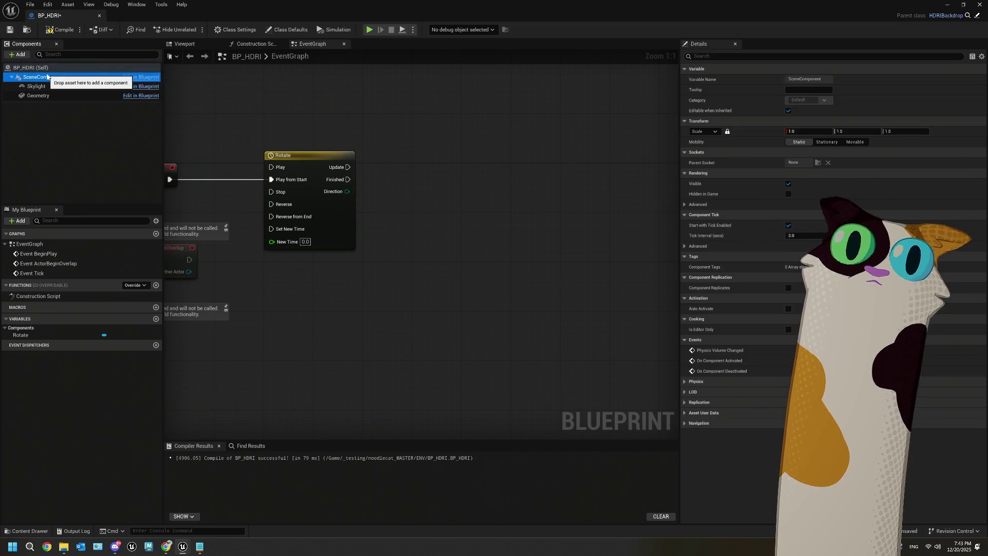
left_click_drag(287, 267, 286, 268)
mouse_move(339, 288)
left_mouse_down()
mouse_move(348, 267)
mouse_move(288, 203)
left_mouse_up()
left_click_drag(270, 264, 307, 271)
type("set rota")
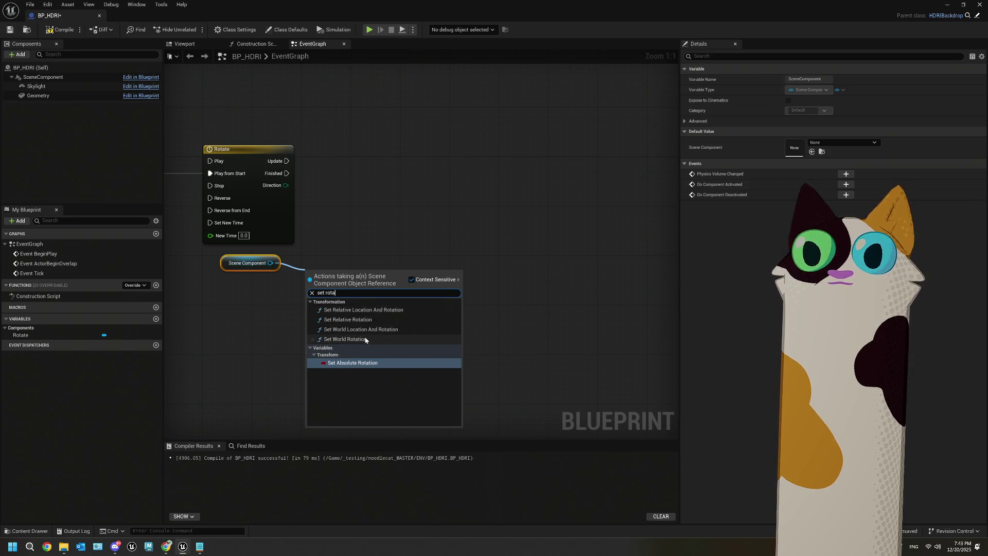
left_click(366, 340)
left_click_drag(329, 272, 427, 162)
mouse_move(309, 170)
left_mouse_down()
mouse_move(408, 179)
mouse_move(458, 149)
mouse_move(460, 158)
left_mouse_up()
double_click(287, 211)
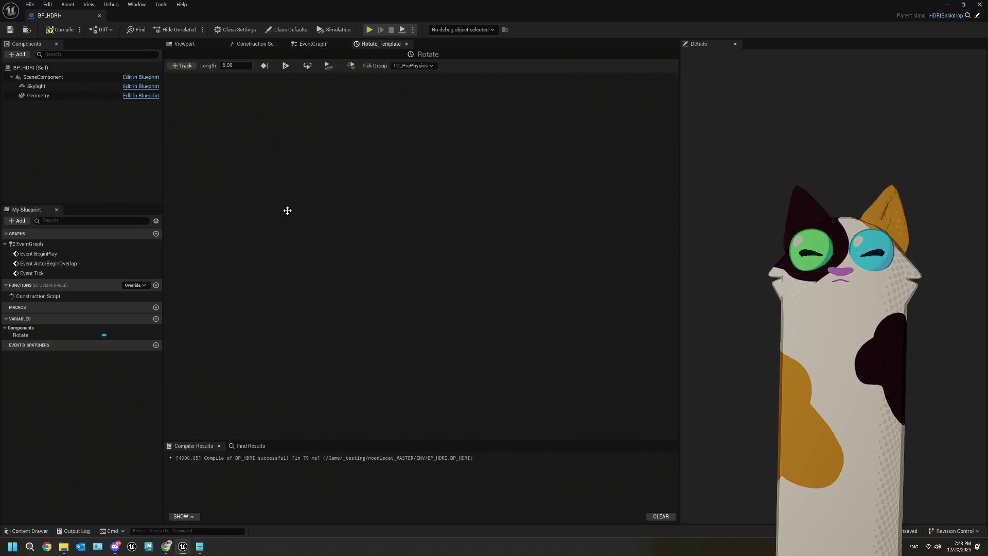
- Add a float track ramping from 0 to 360 over 30 seconds, then compile and save
left_click(183, 66)
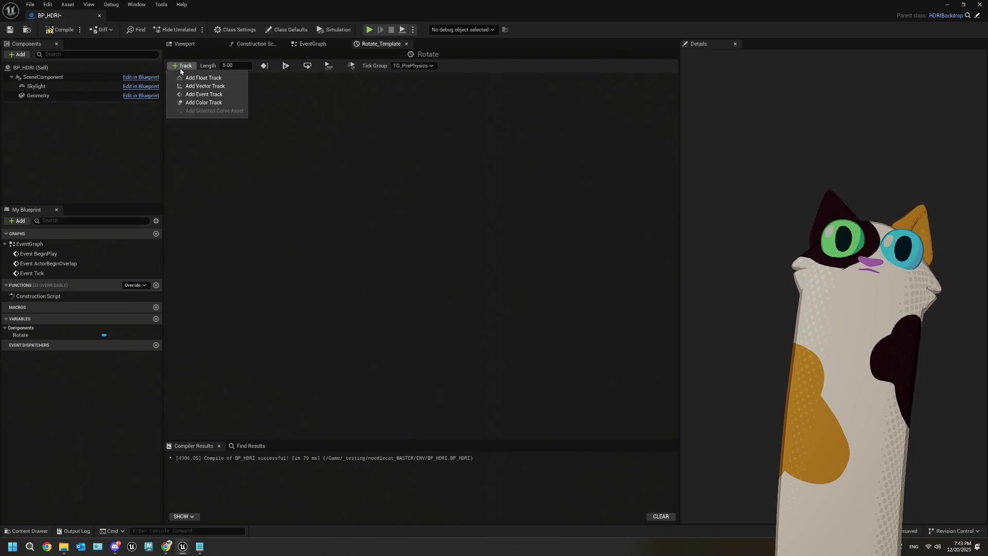
type("0")
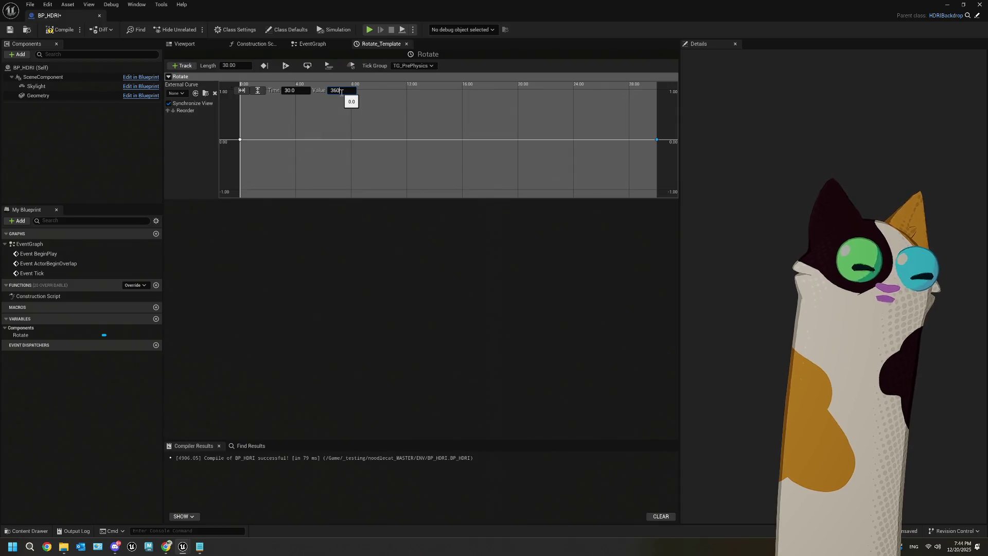
left_click(257, 93)
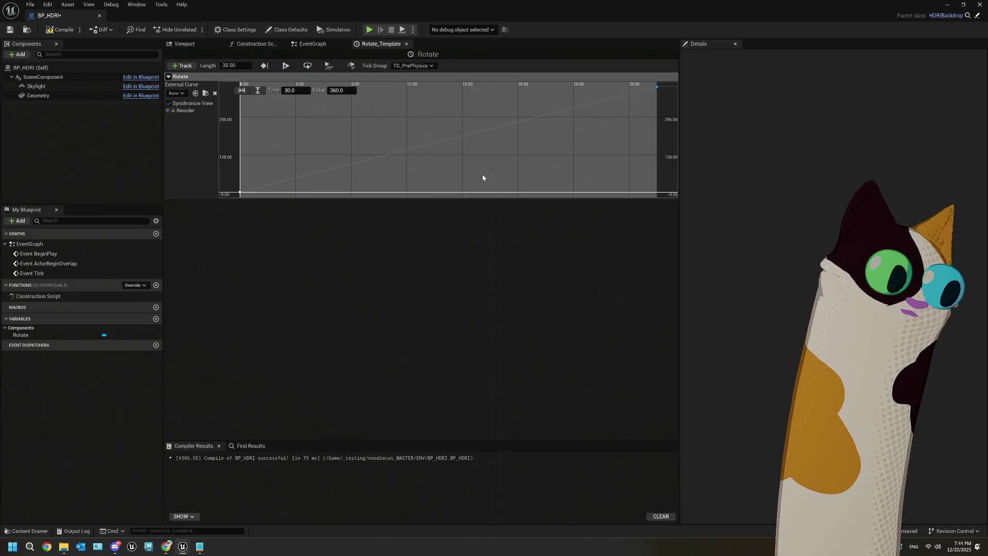
key("ctrl+s")
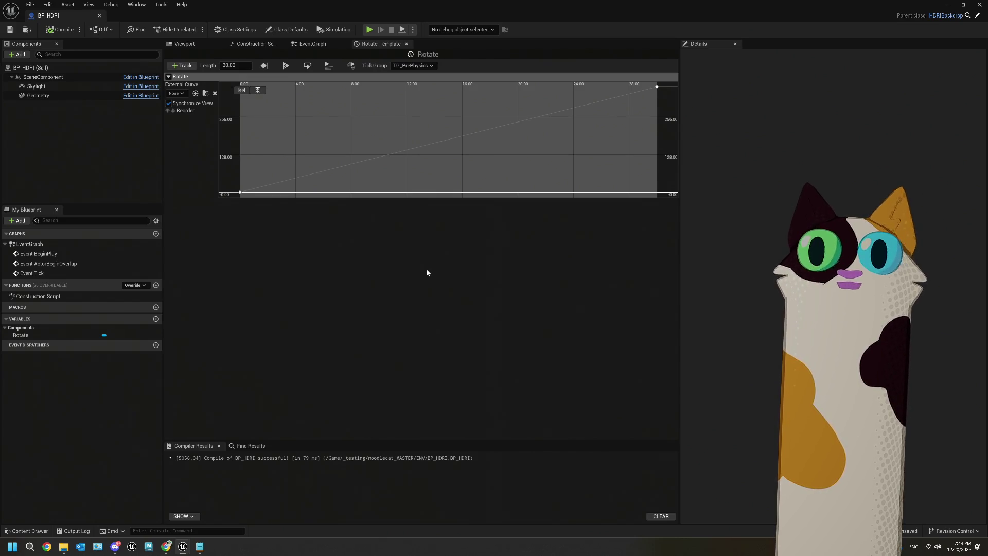
key("ctrl+s")
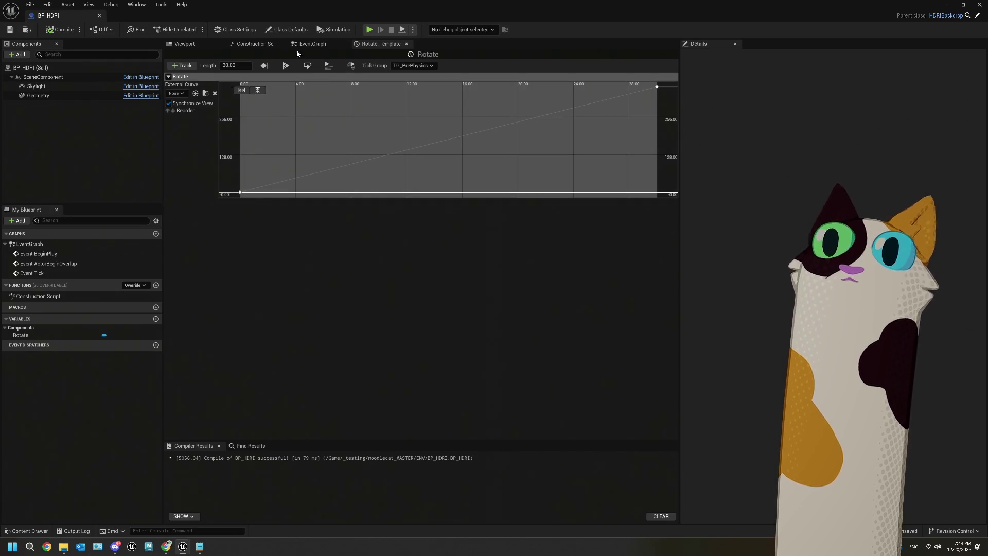
- Split New Rotation and wire the Rotate output into Y (Pitch), then save and close
left_click(291, 46)
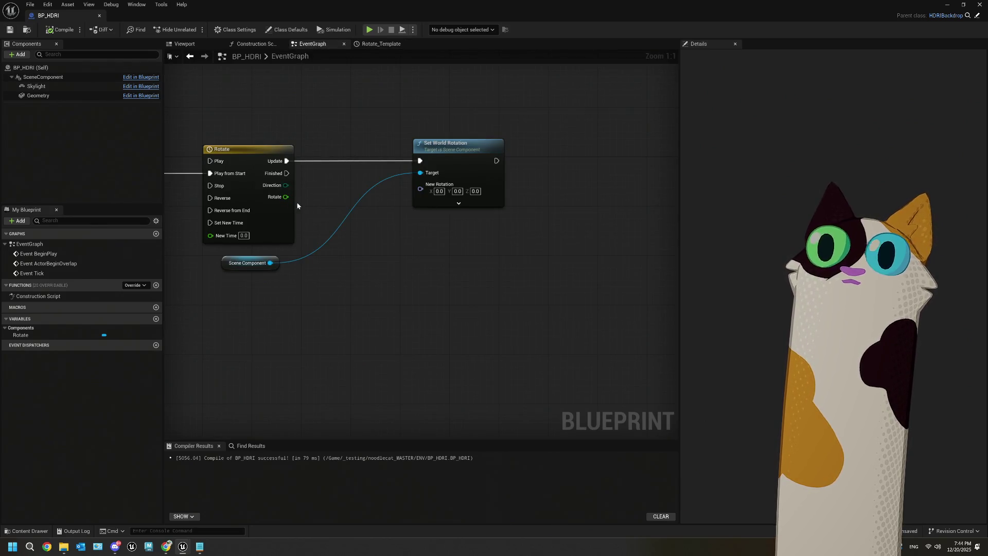
right_click(420, 189)
left_click(443, 222)
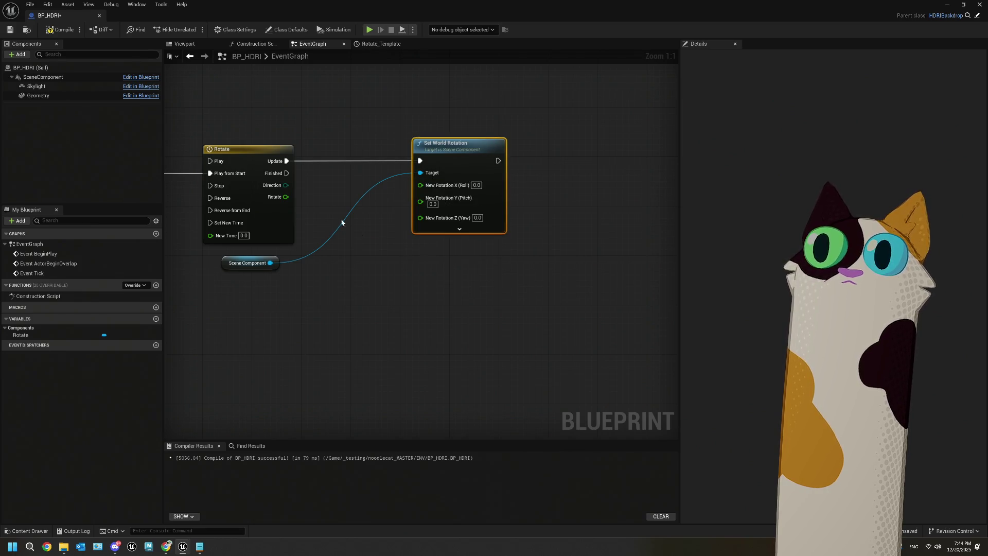
mouse_move(281, 202)
left_mouse_down()
mouse_move(388, 211)
mouse_move(420, 201)
left_mouse_up()
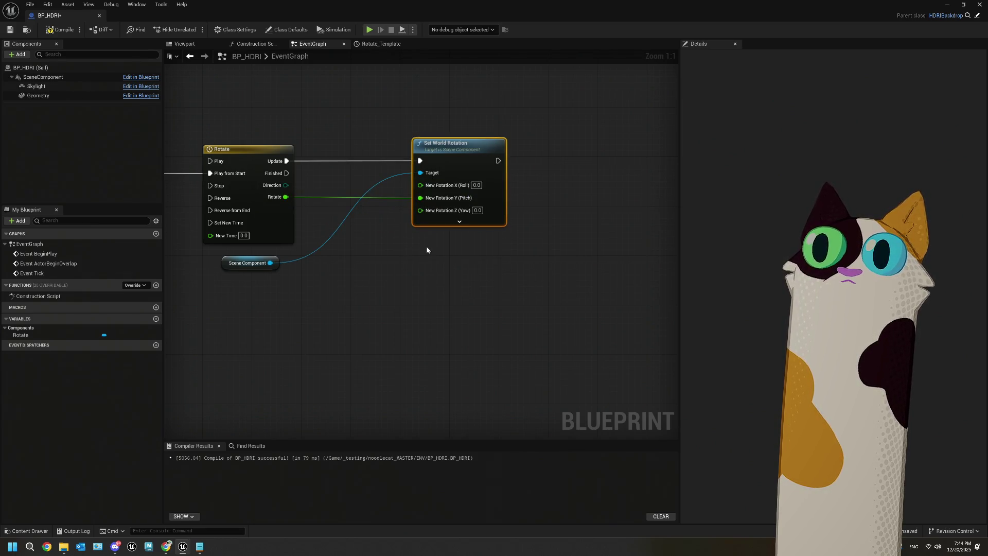
left_click_drag(321, 281, 458, 277)
left_click(10, 29)
left_click(980, 5)
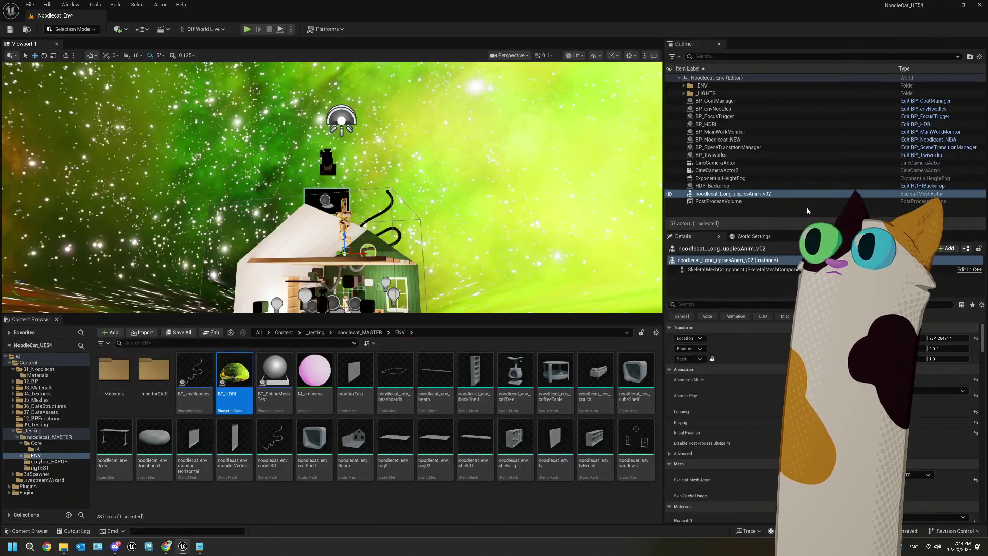
- Delete the HDRIBackdrop actor, view through CineCameraActor, and start a Play in Editor test
left_click(728, 186)
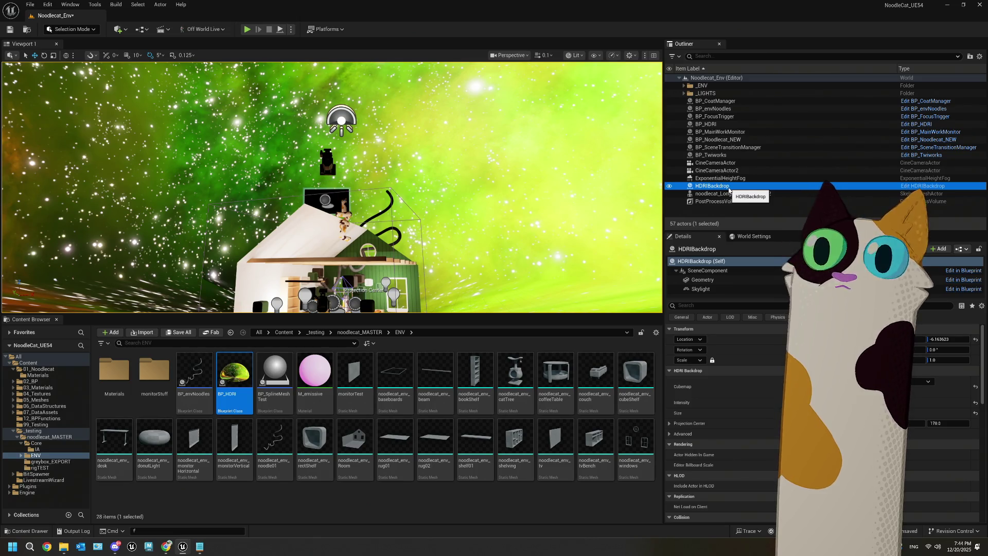
key("Delete")
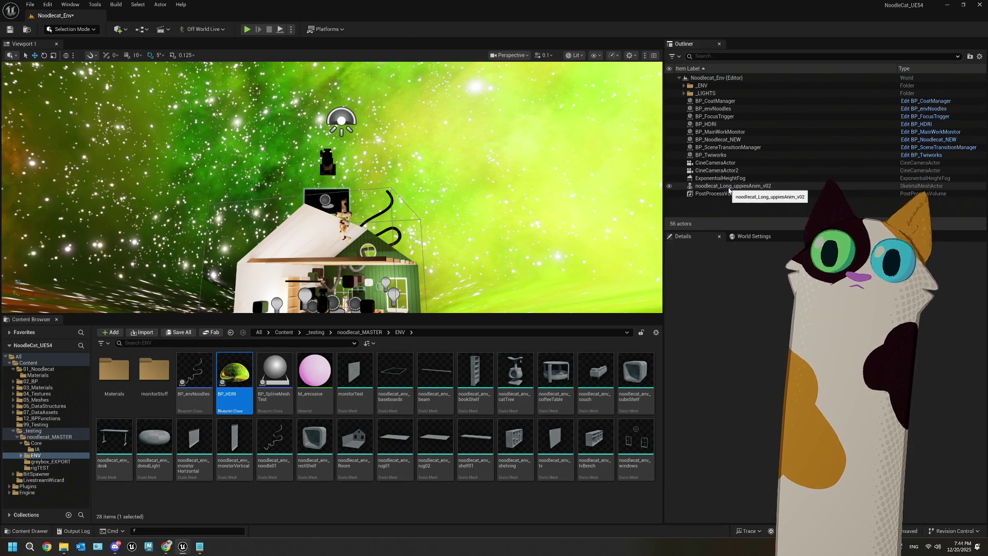
left_click(511, 55)
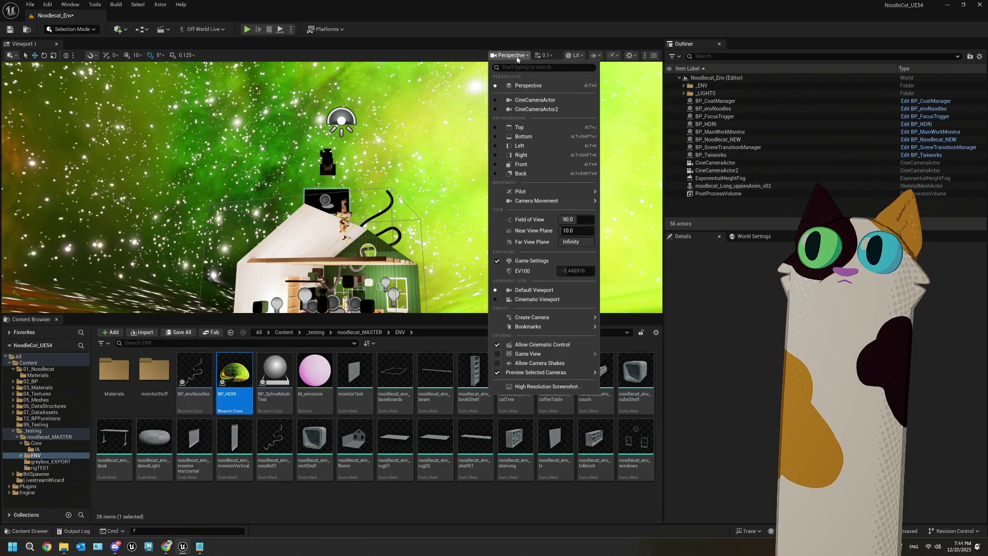
left_click(539, 100)
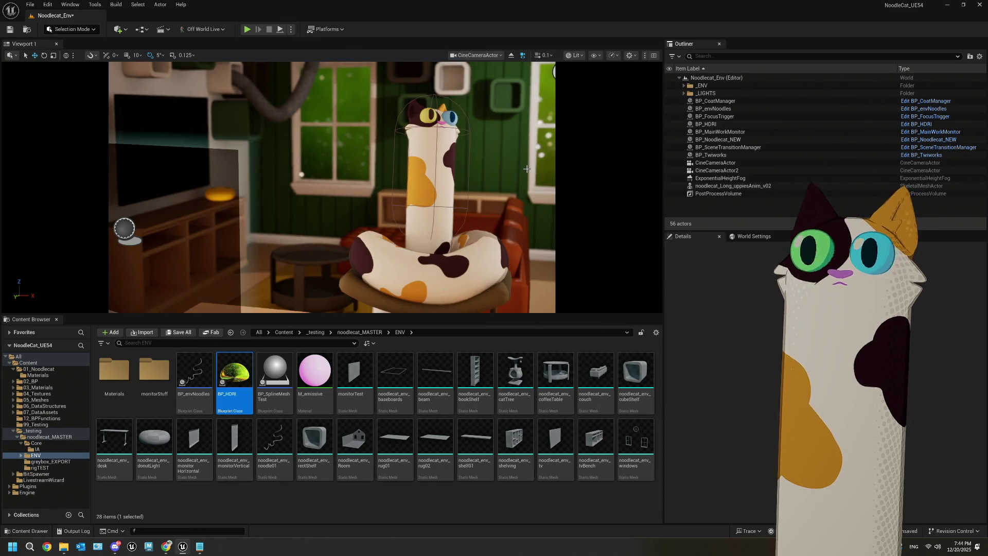
left_click(247, 29)
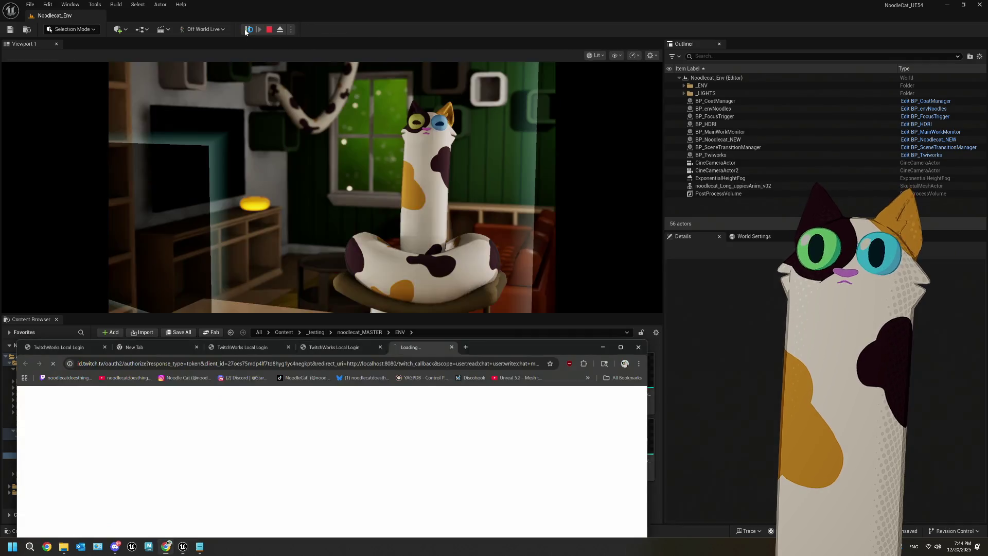
left_click(386, 118)
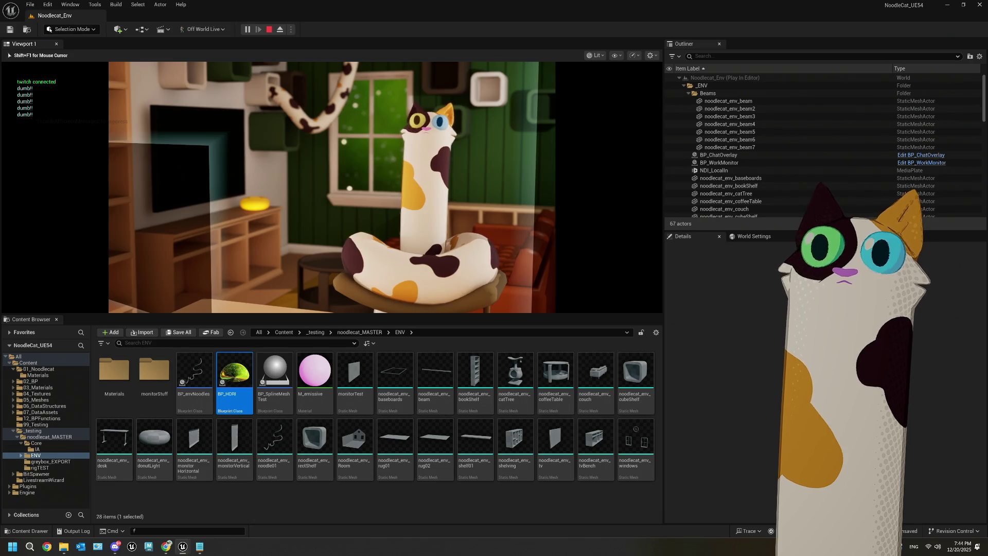
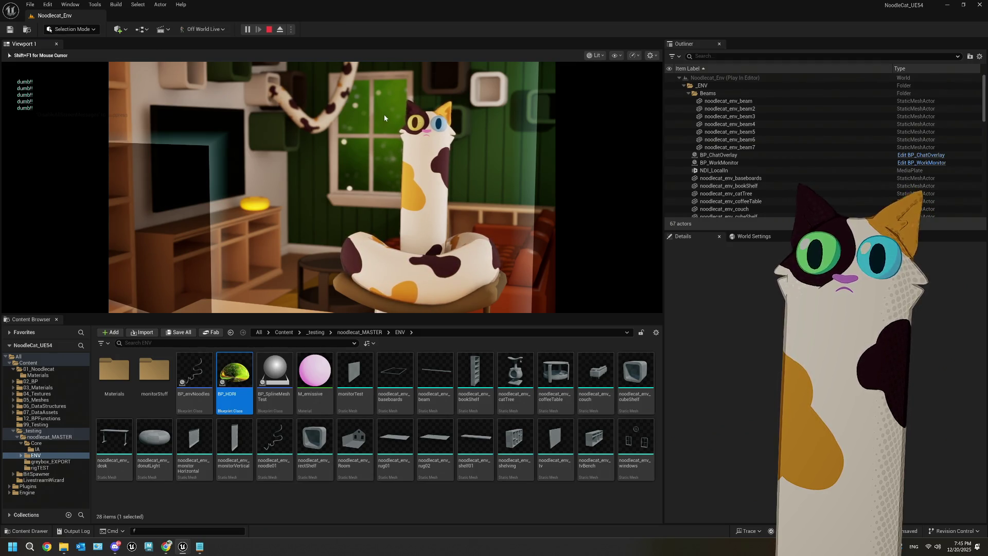
- After stopping the play session, set BP_HDRI's SceneComponent mobility to Movable and compile
key("Escape")
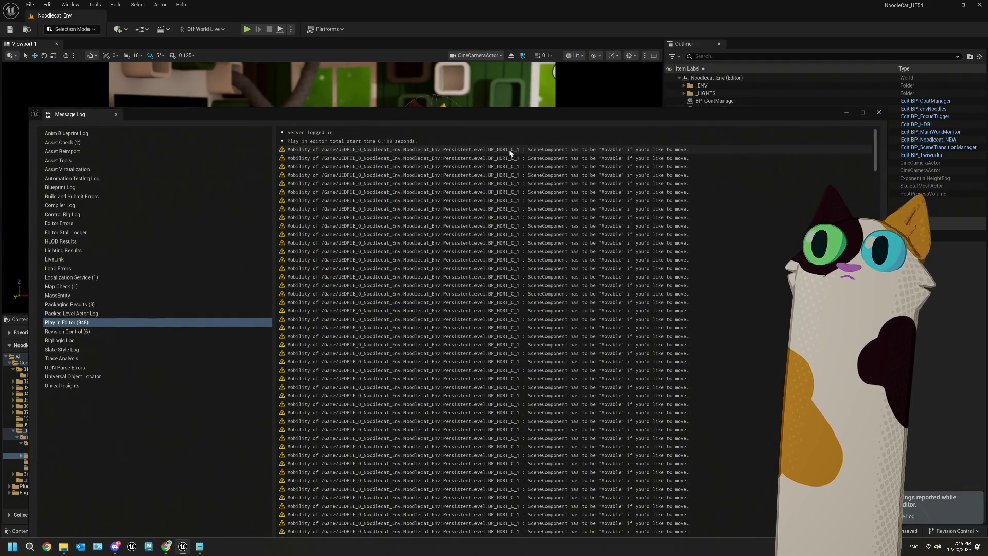
left_click(885, 116)
double_click(229, 381)
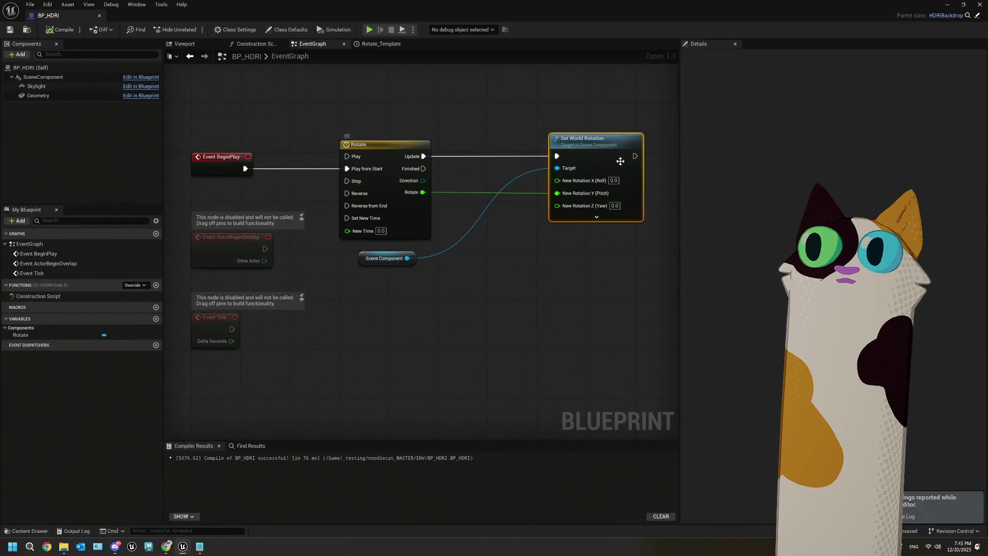
left_click(41, 69)
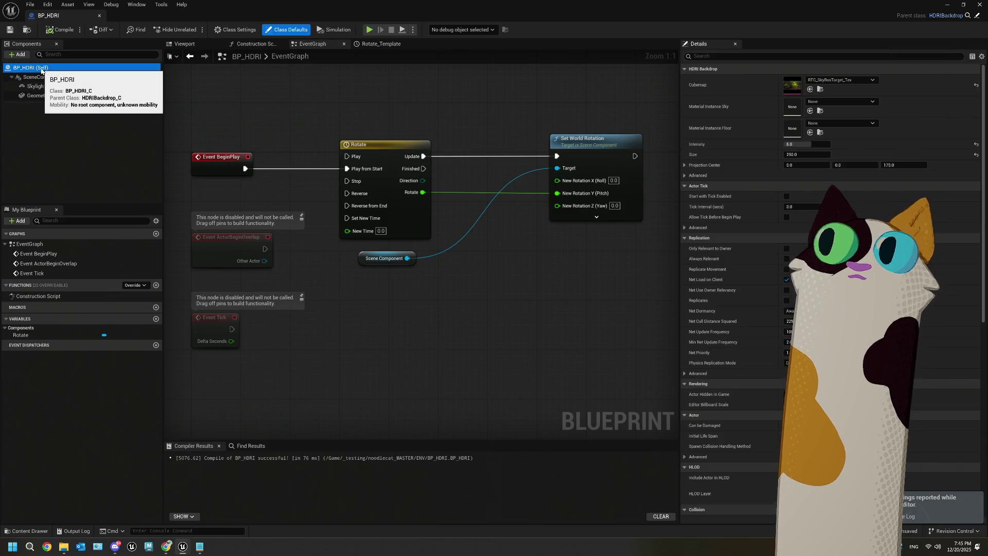
left_click(40, 78)
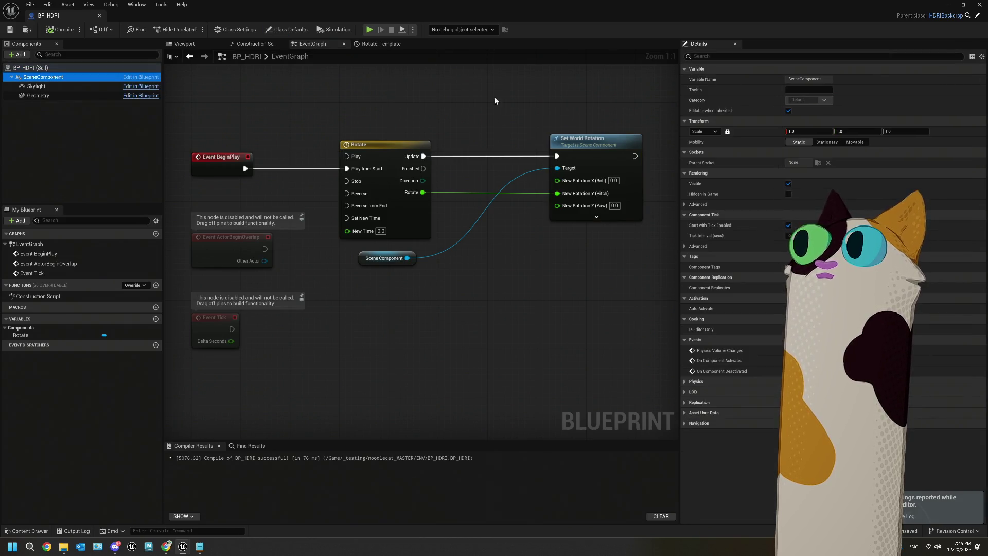
left_click(853, 143)
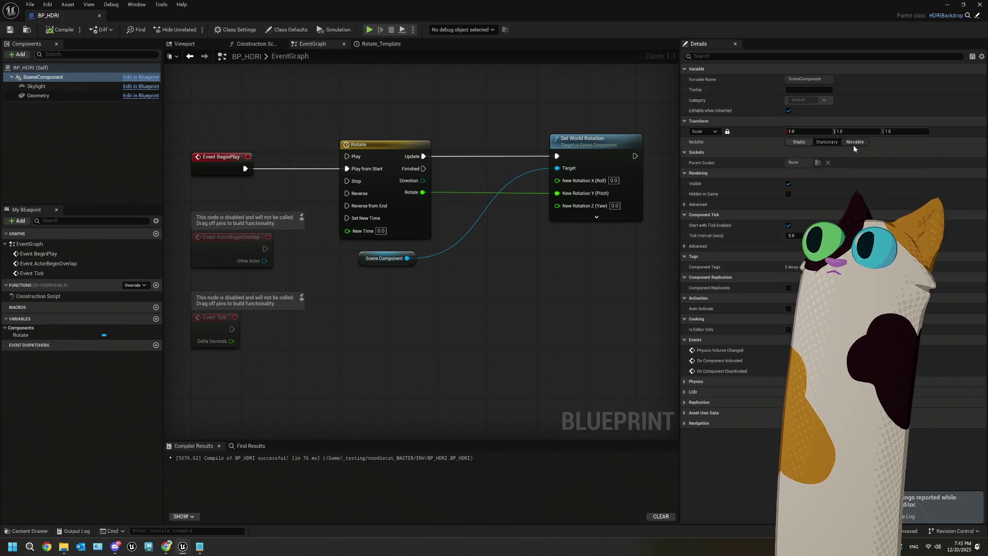
left_click(8, 32)
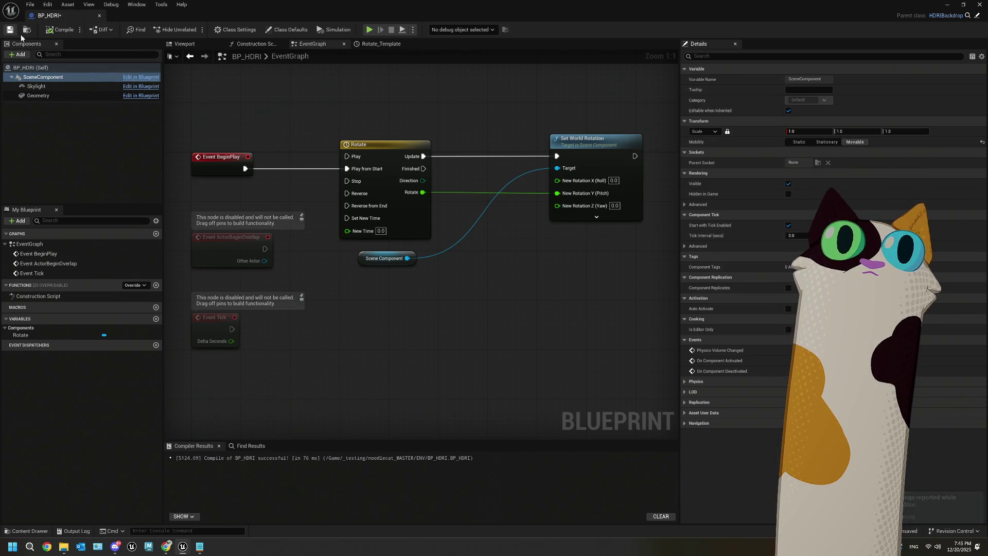
left_click(947, 5)
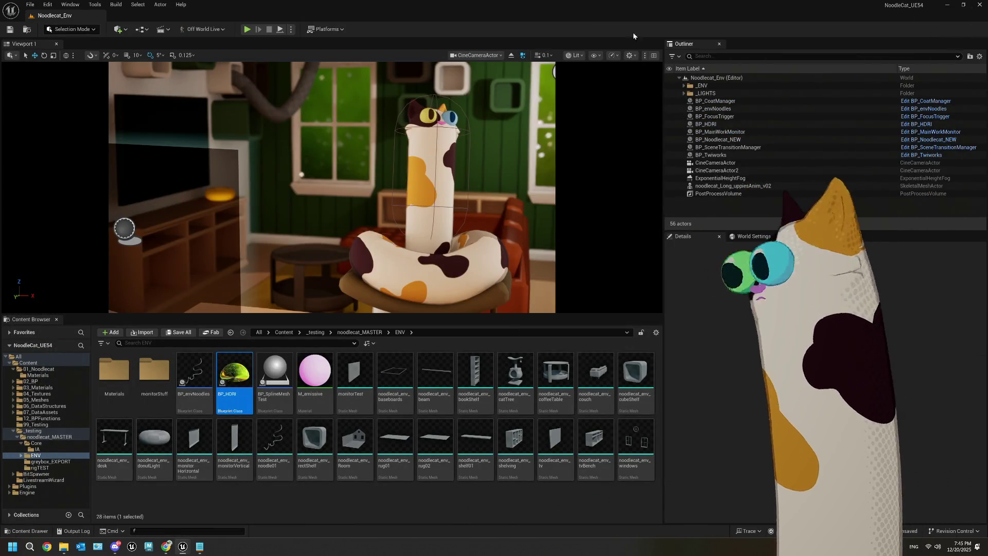
- Run two play-in-editor tests of the level's HDRI backdrop
left_click(280, 29)
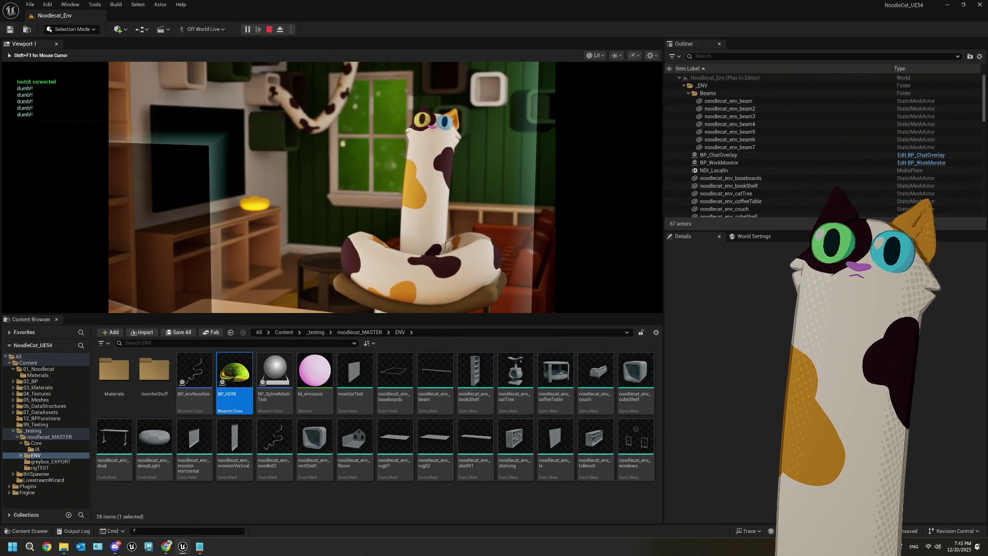
key("Escape")
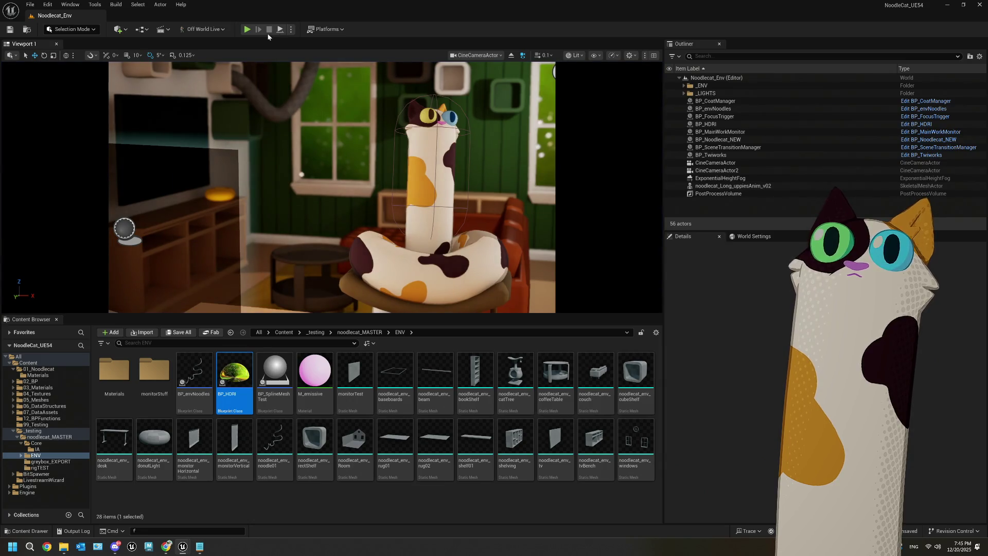
left_click(247, 30)
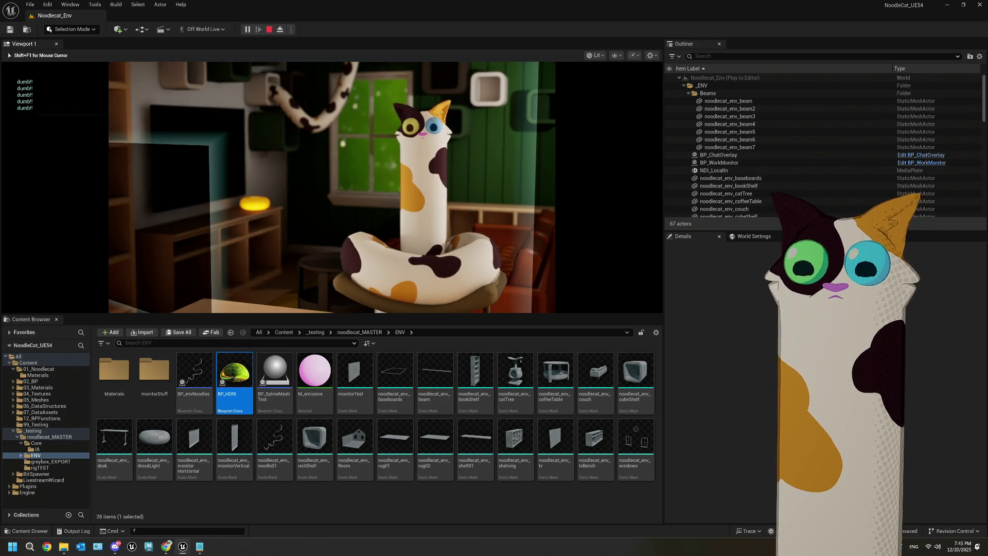
key("Escape")
- Move BP_HDRI's Rotate output from New Rotation Y (Pitch) to Z (Yaw), compile, and play-test
double_click(245, 373)
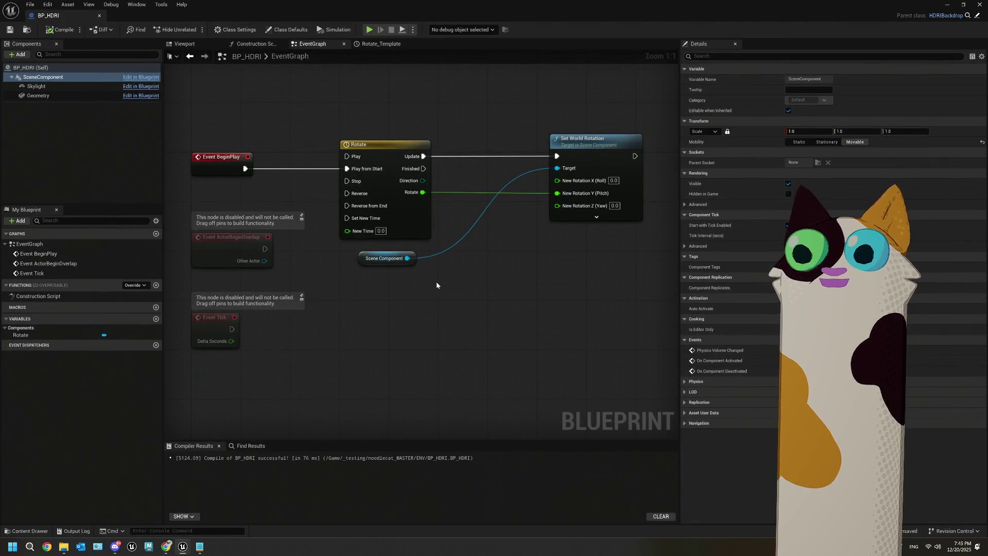
right_click(559, 194)
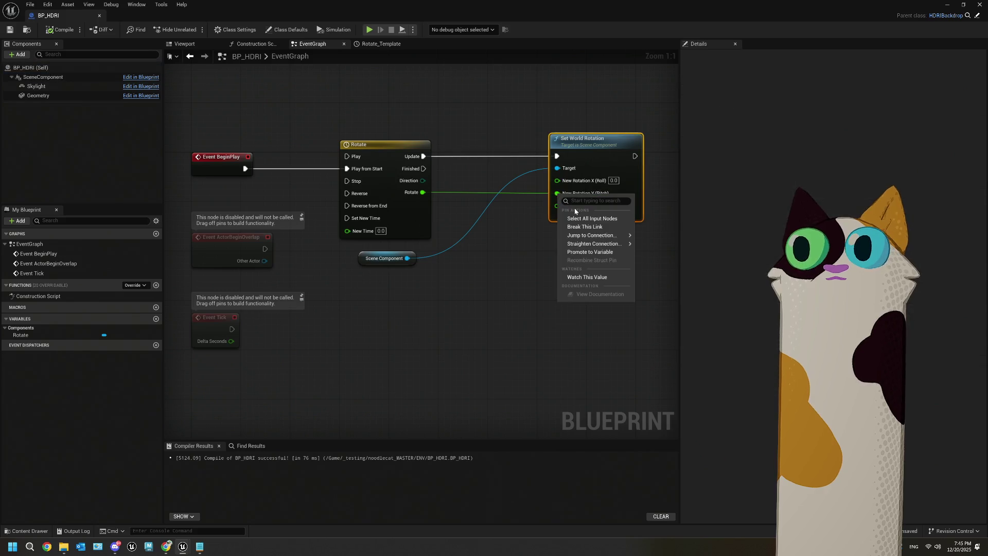
left_click(576, 224)
mouse_move(422, 192)
left_mouse_down()
mouse_move(452, 212)
mouse_move(560, 213)
left_mouse_up()
left_click(68, 32)
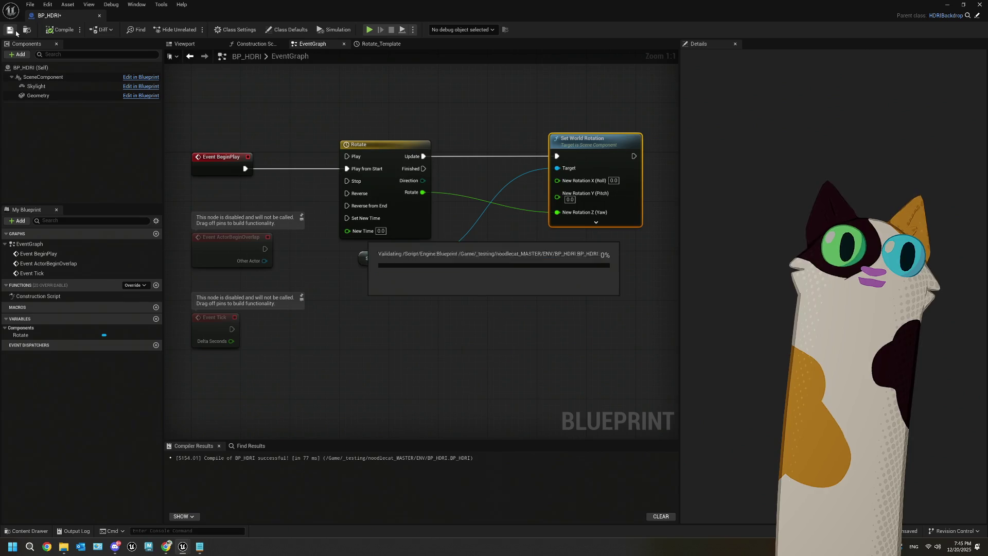
left_click(949, 6)
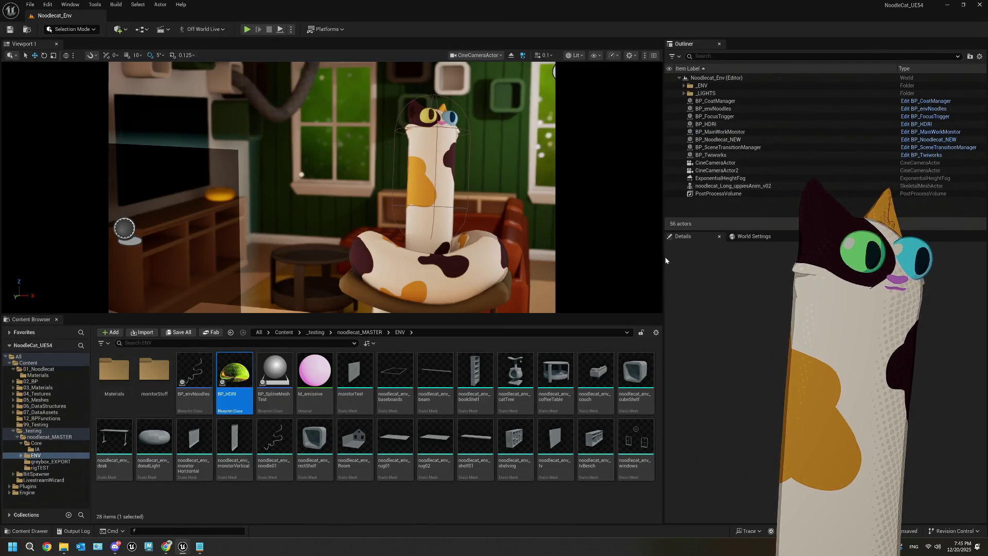
left_click(247, 29)
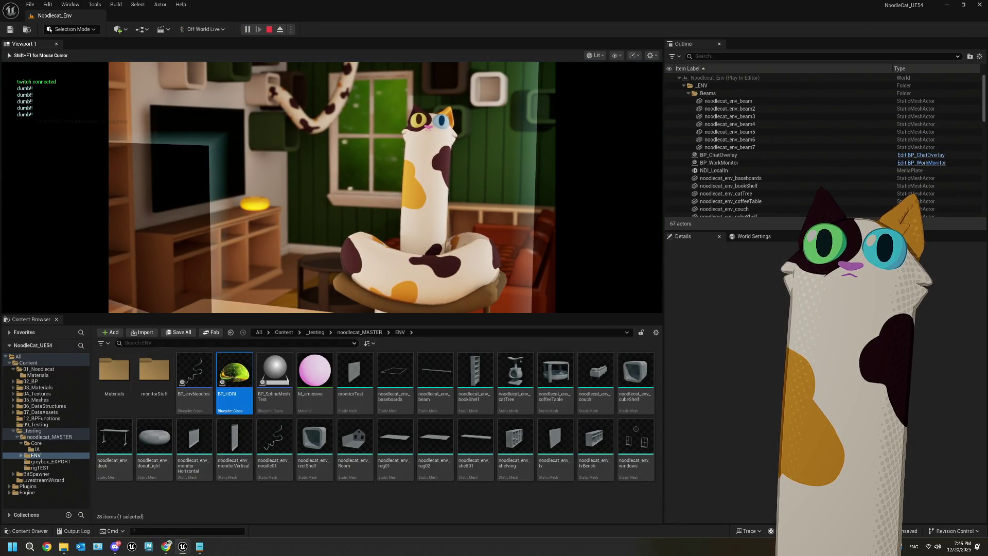
key("Escape")
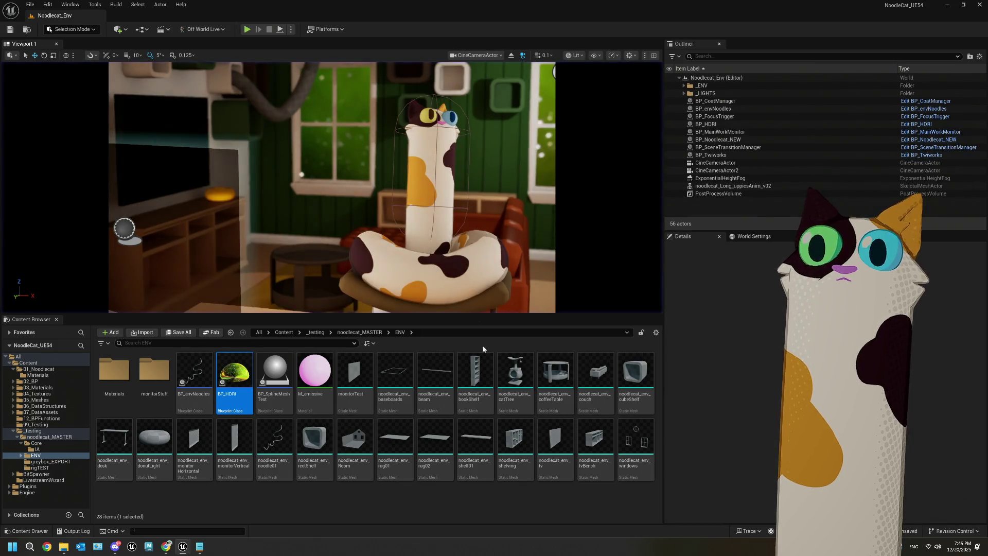
- Delete the Scene Component getter node from BP_HDRI's graph and compile
double_click(228, 379)
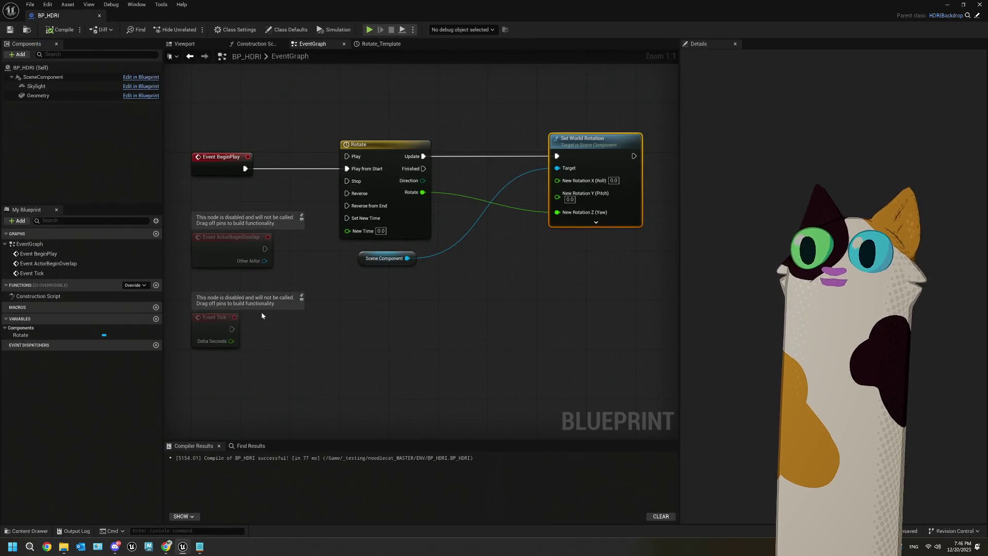
left_click(39, 77)
left_click(37, 69)
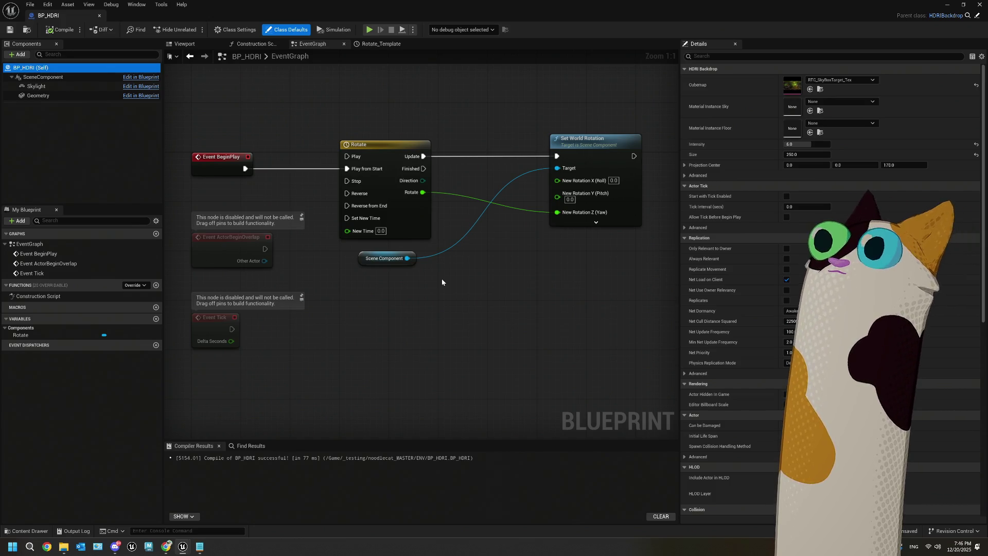
left_click(384, 258)
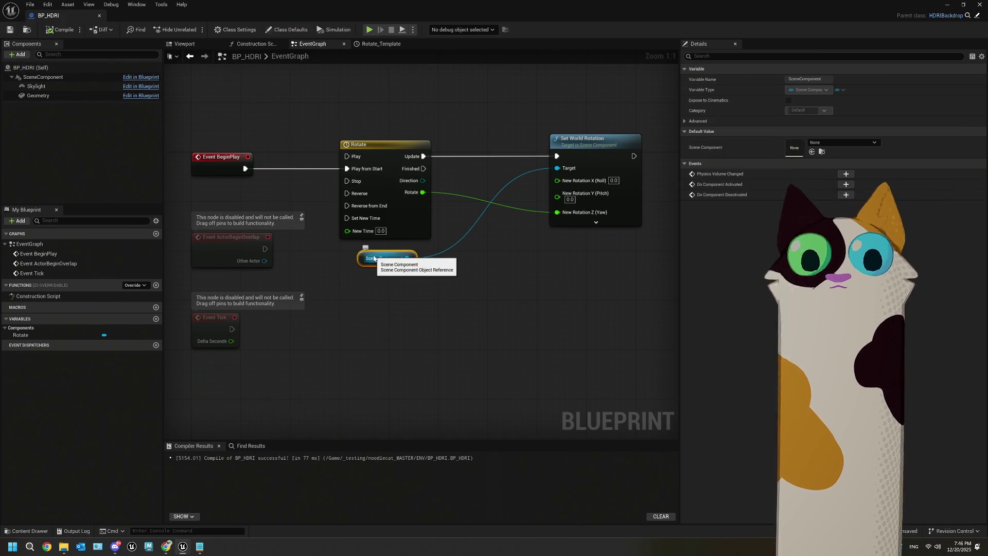
key("Delete")
key("ctrl+s")
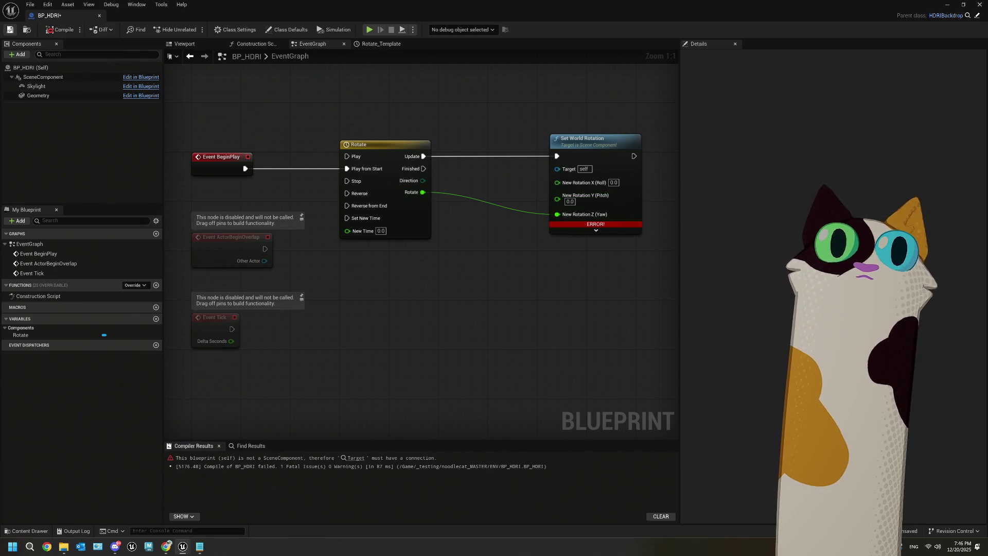
- Wire a Skylight reference into Set World Rotation's Target, compile, and play-test the level
left_click(31, 67)
mouse_move(523, 250)
left_mouse_down()
mouse_move(419, 246)
mouse_move(448, 249)
left_mouse_up()
left_click(516, 204)
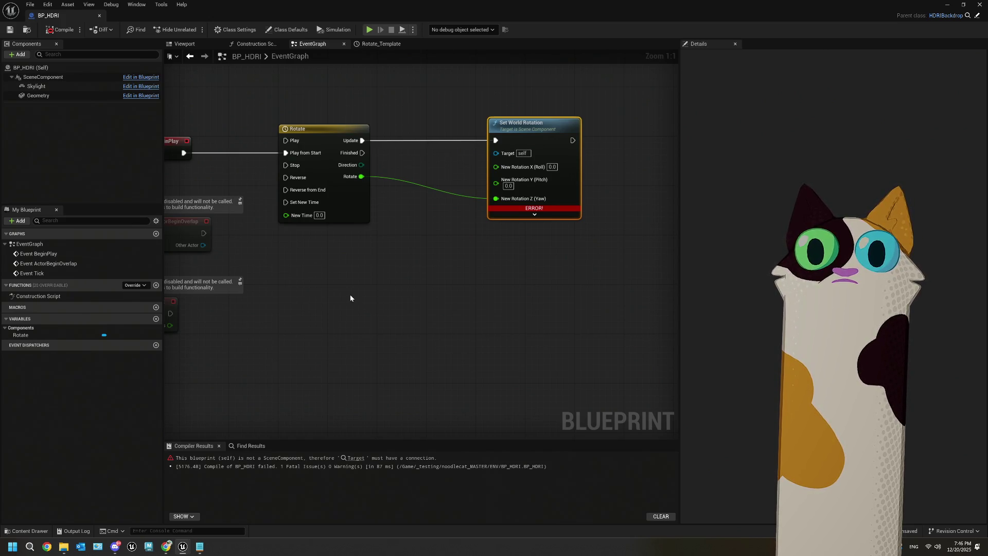
key("Home")
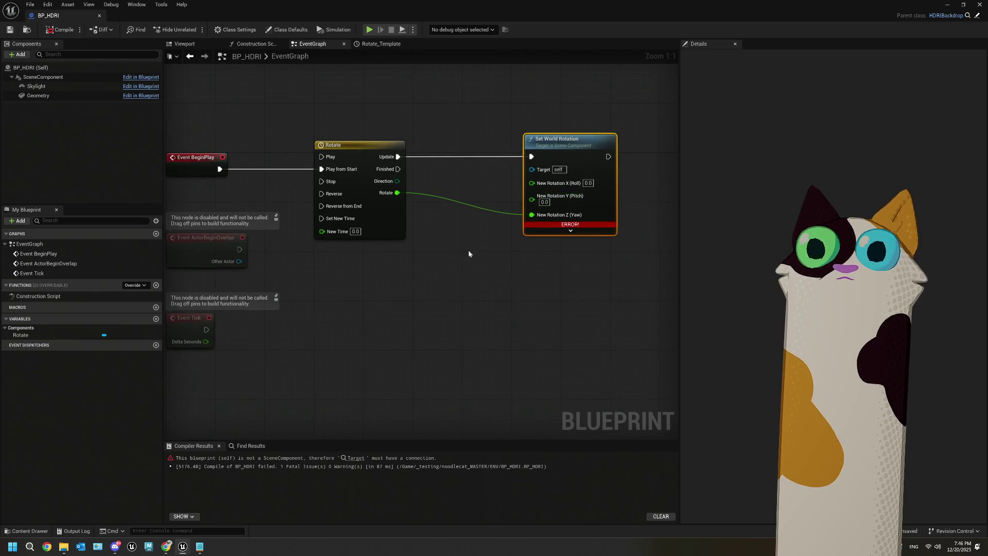
left_click(40, 87)
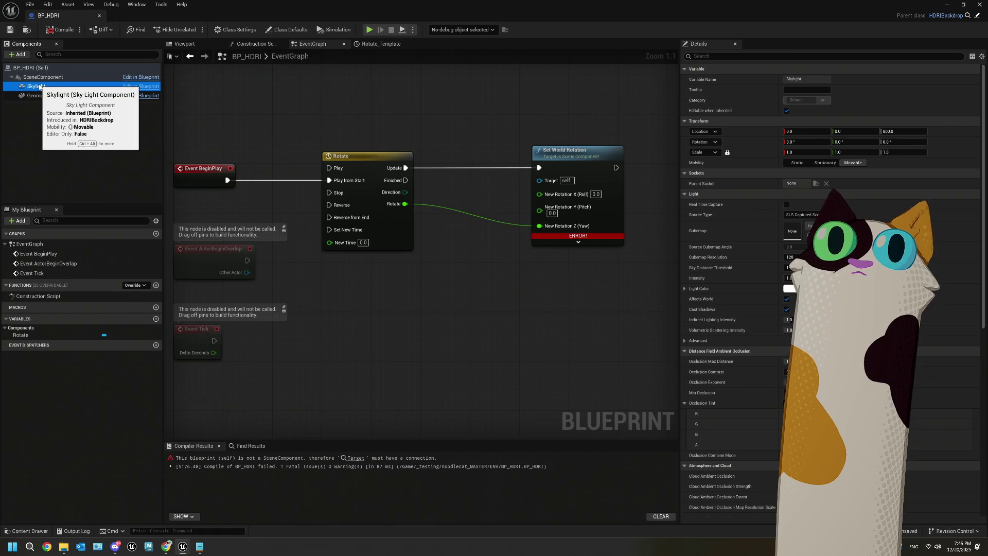
mouse_move(40, 87)
left_mouse_down()
mouse_move(323, 278)
mouse_move(560, 191)
mouse_move(547, 183)
left_mouse_up()
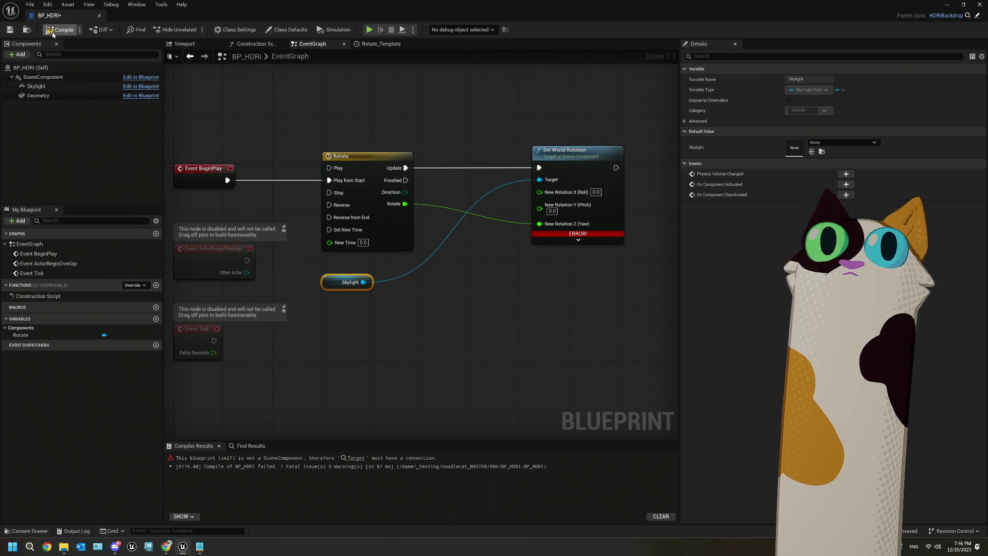
left_click(8, 30)
left_click(100, 15)
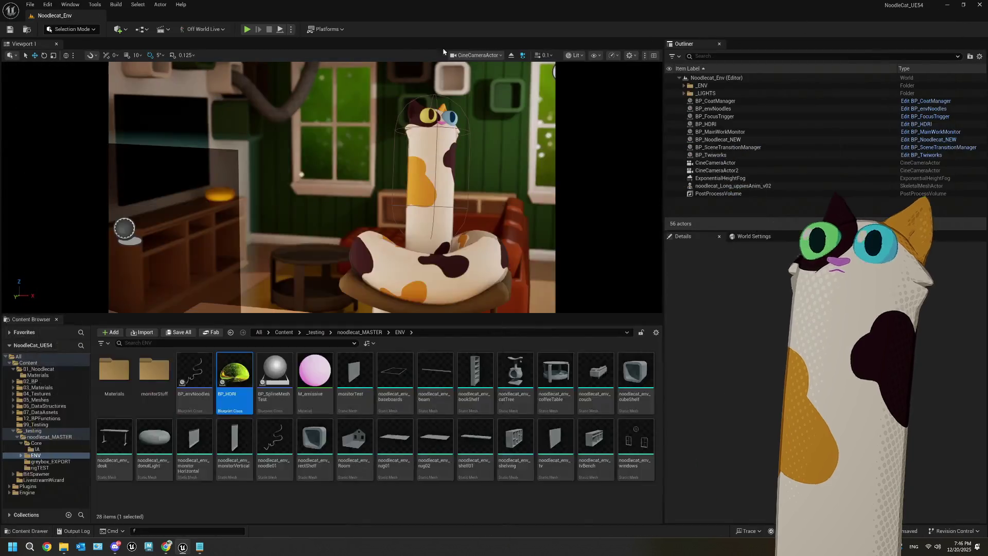
left_click(249, 30)
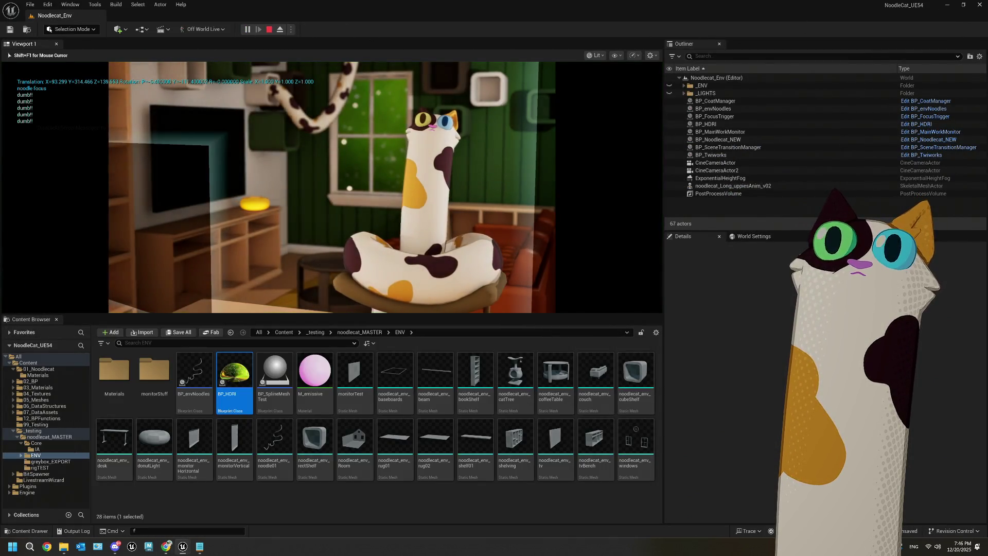
key("Escape")
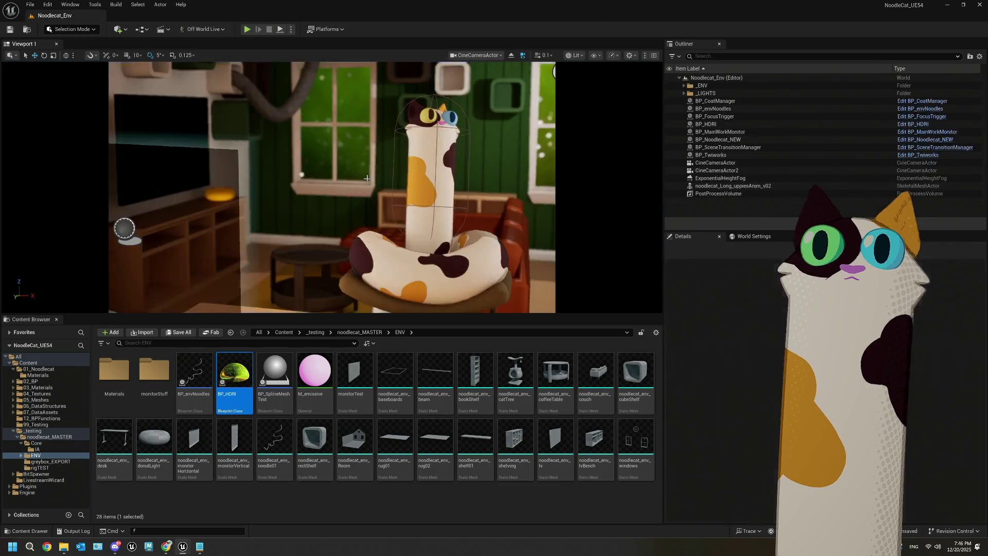
- Check the Rotate timeline curve, then delete the Skylight getter node from BP_HDRI
double_click(234, 375)
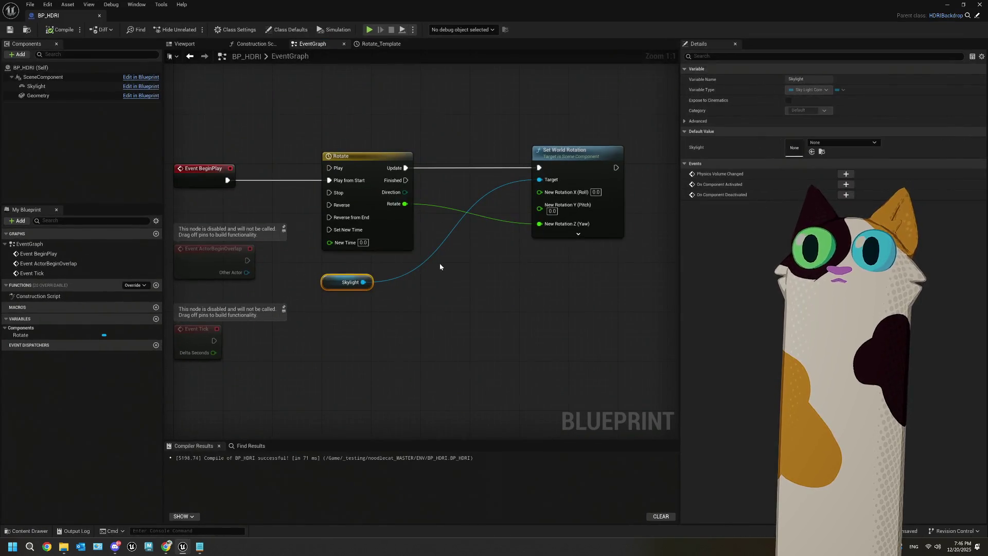
double_click(395, 231)
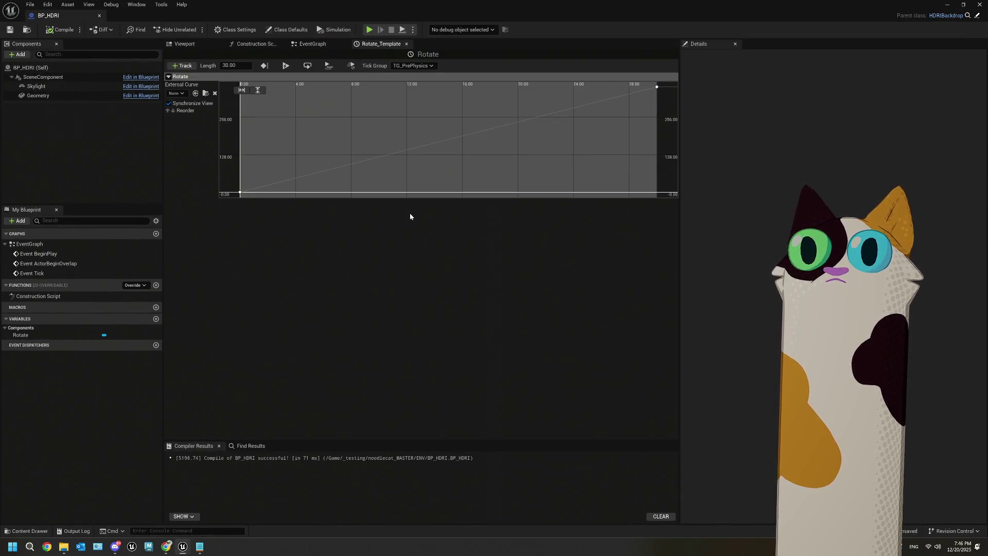
left_click(313, 44)
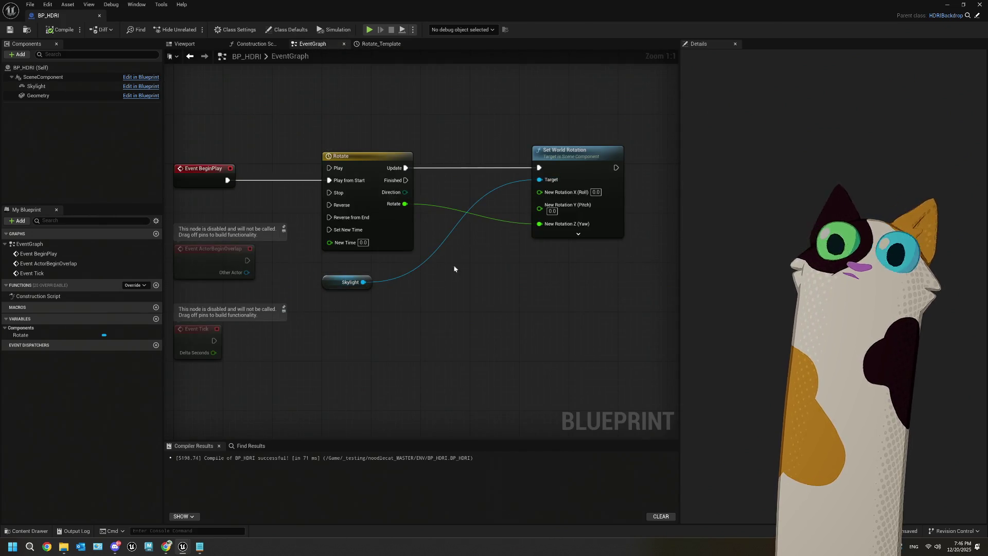
left_click(328, 270)
key("Delete")
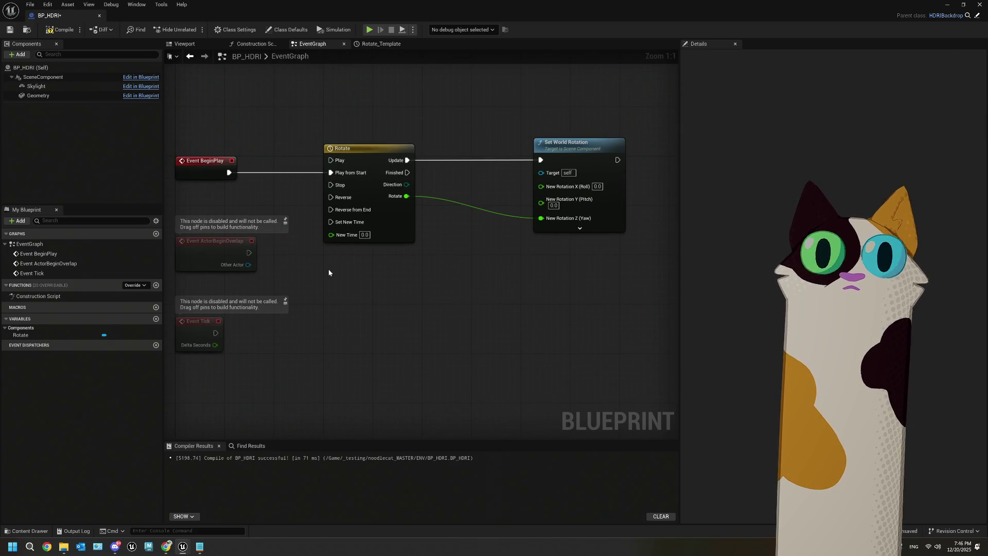
- Wire a SceneComponent getter into Set World Rotation's Target, compile, save, and play-test
left_click(32, 78)
mouse_move(32, 78)
left_mouse_down()
mouse_move(330, 282)
mouse_move(344, 258)
mouse_move(543, 172)
left_mouse_up()
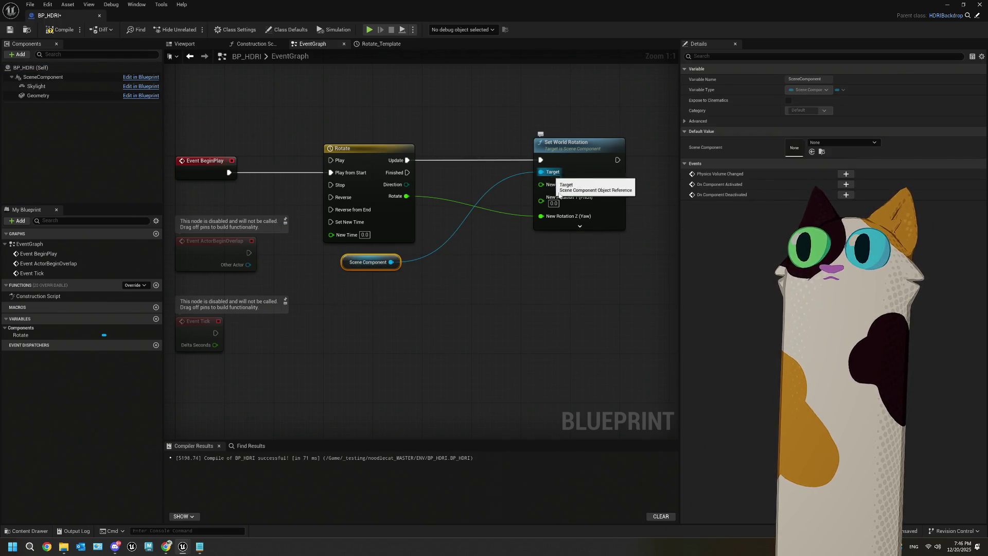
left_click(61, 29)
left_click(11, 30)
left_click(947, 5)
left_click(247, 29)
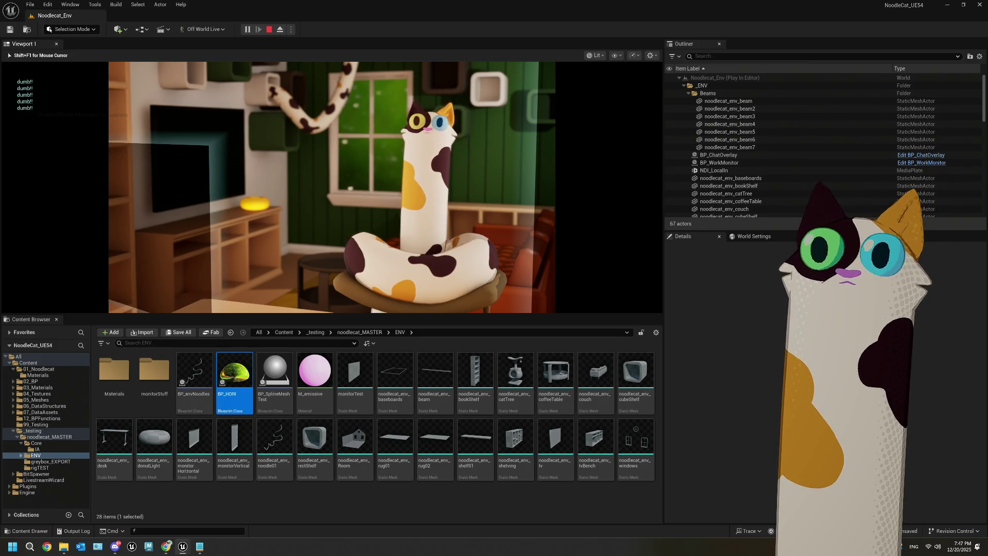
key("Escape")
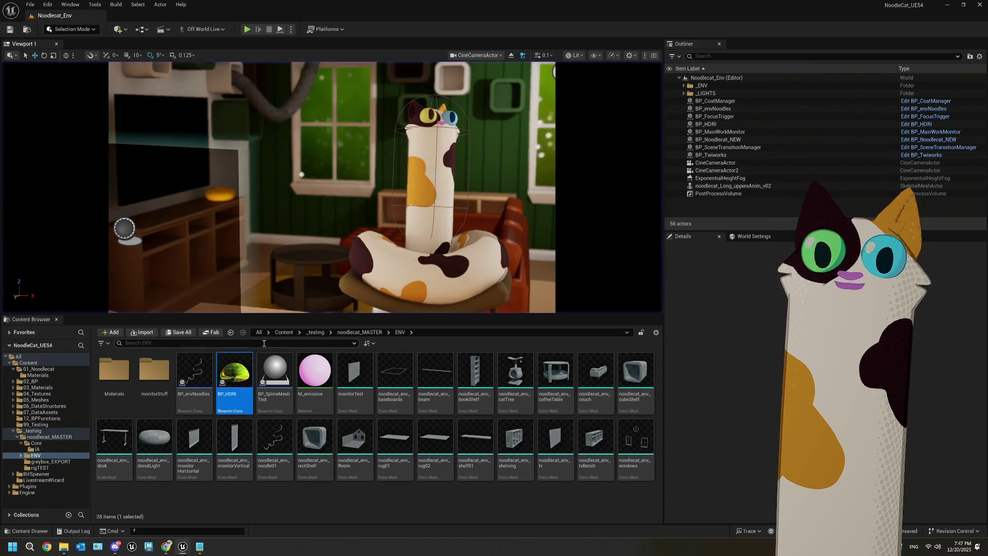
- Break Update's link to Set World Rotation, recompile and test, then reconnect Update
double_click(242, 366)
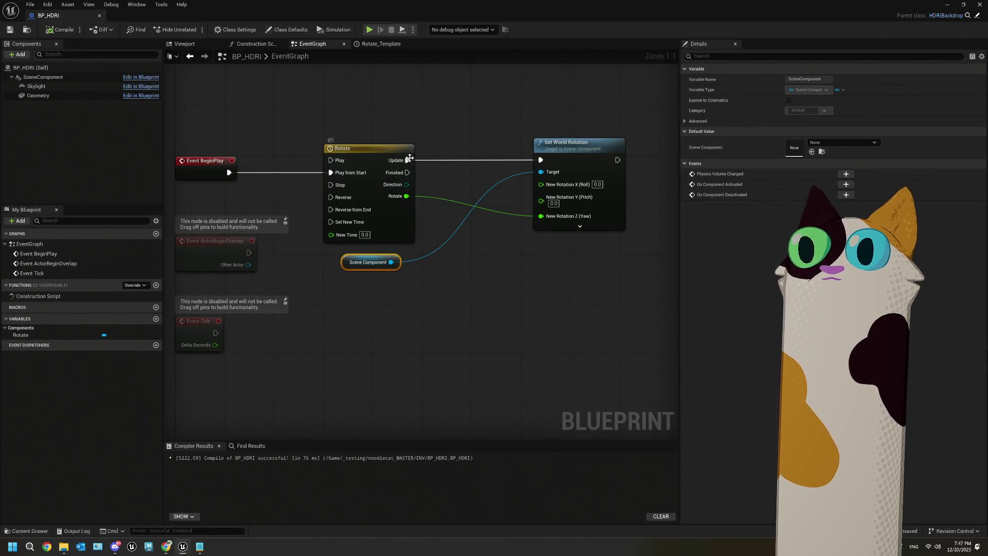
right_click(408, 160)
left_click(429, 184)
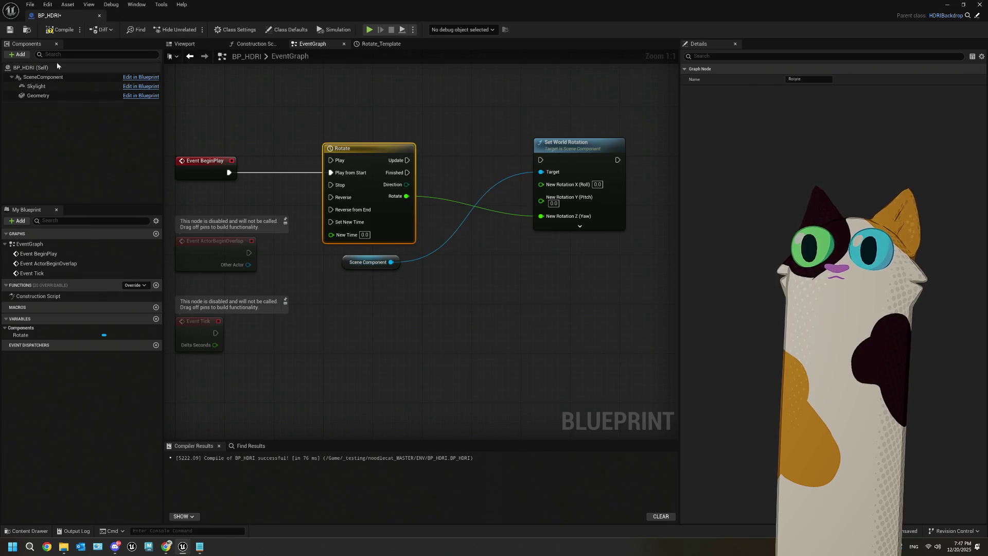
left_click(45, 32)
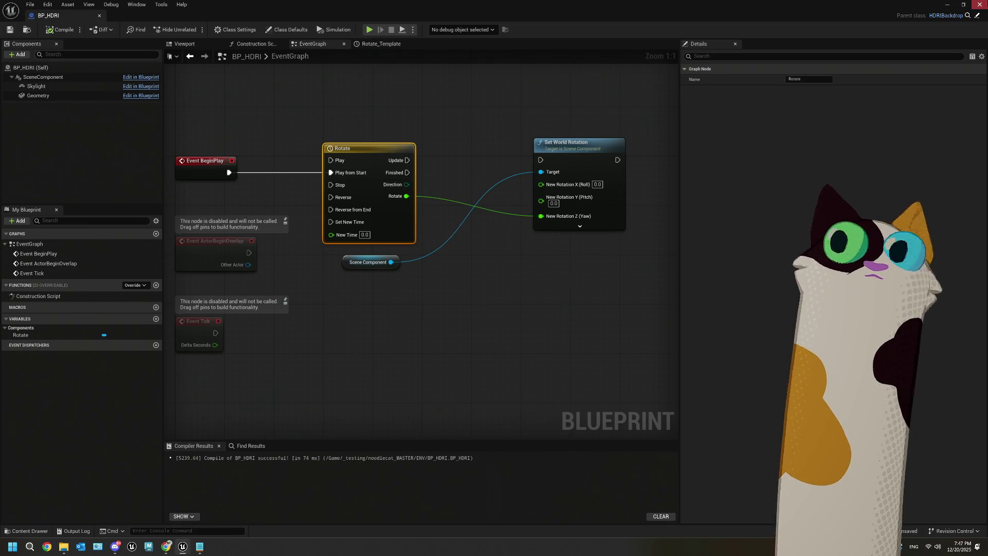
left_click(947, 5)
left_click(247, 30)
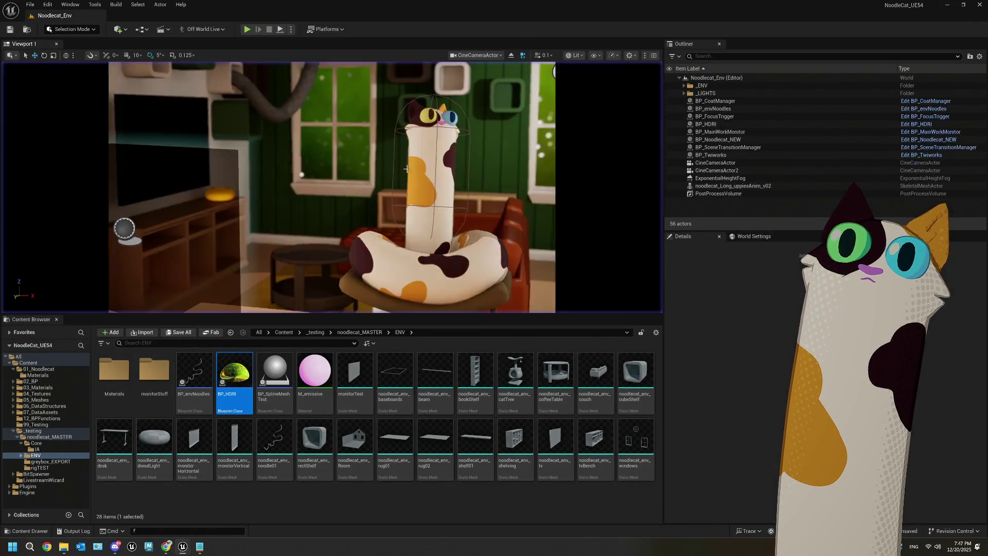
double_click(235, 373)
left_click_drag(407, 160, 542, 160)
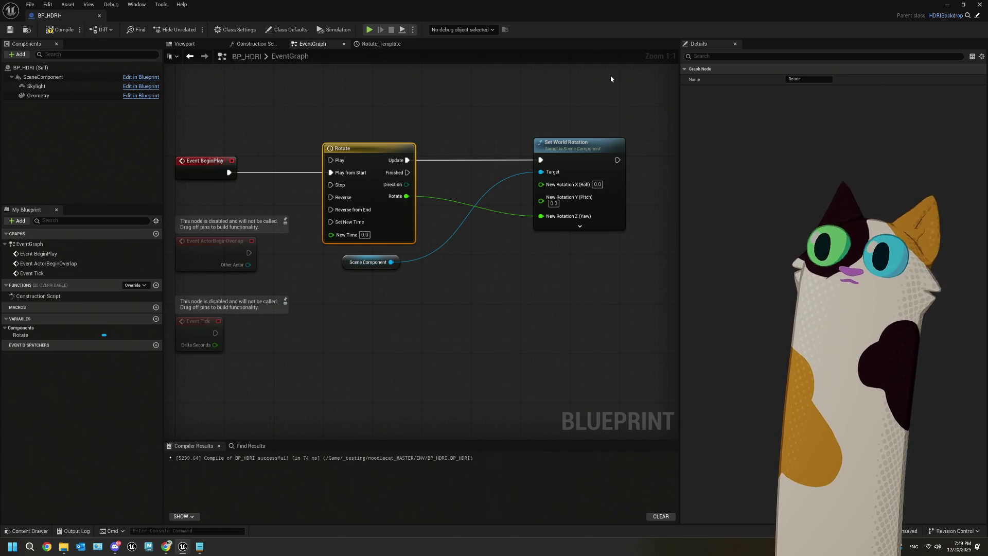
- Recompile BP_HDRI and delete its Scene Component getter node, leaving Target as self
left_click(947, 5)
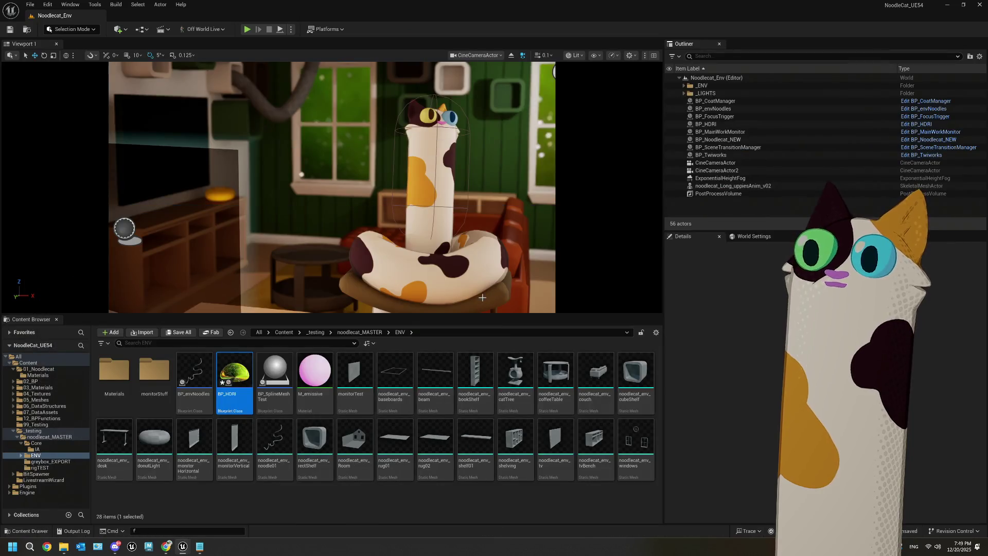
left_click(384, 122)
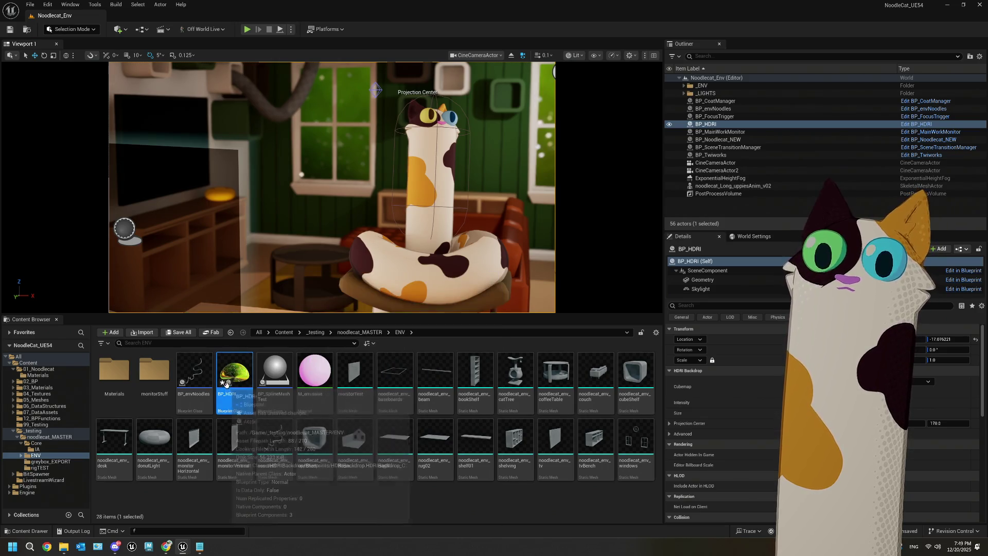
double_click(248, 367)
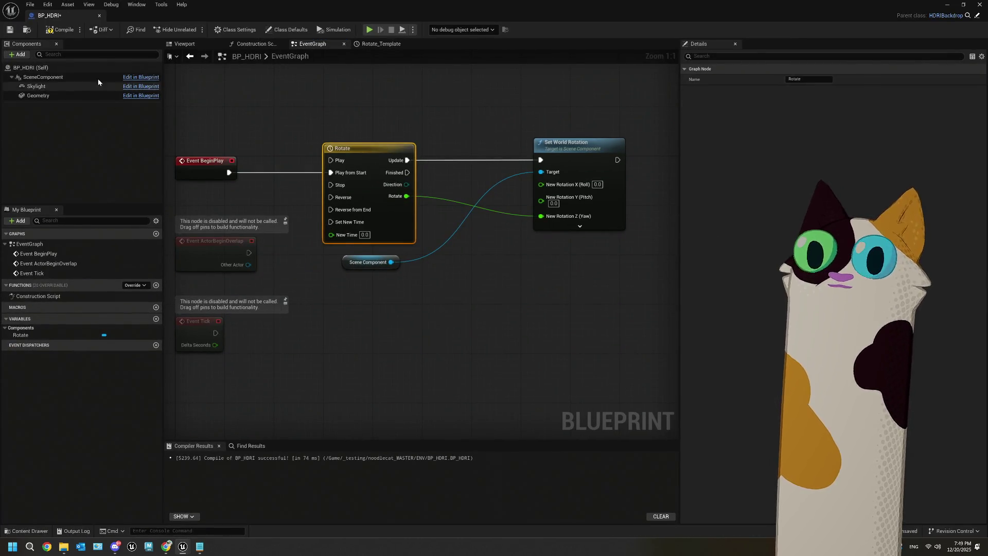
left_click(33, 80)
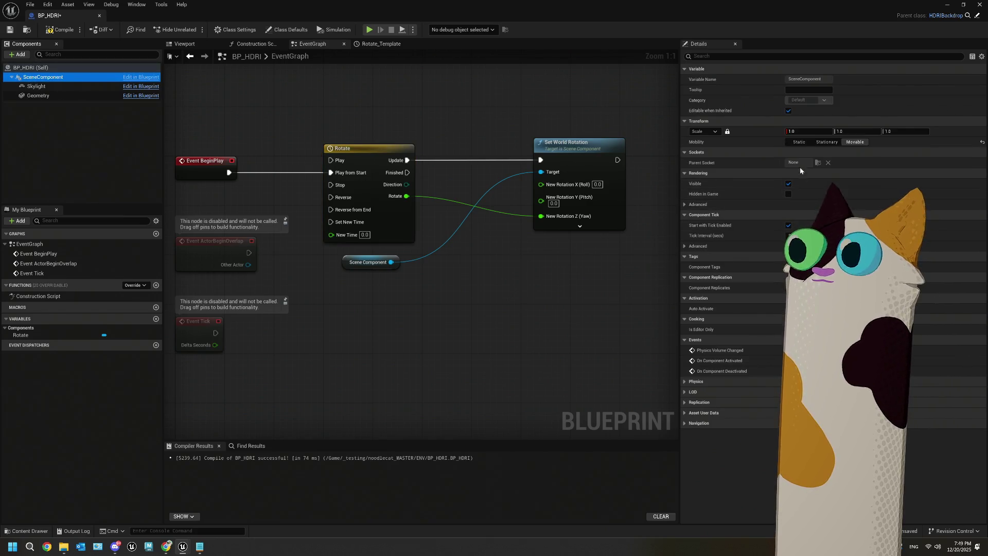
left_click(803, 144)
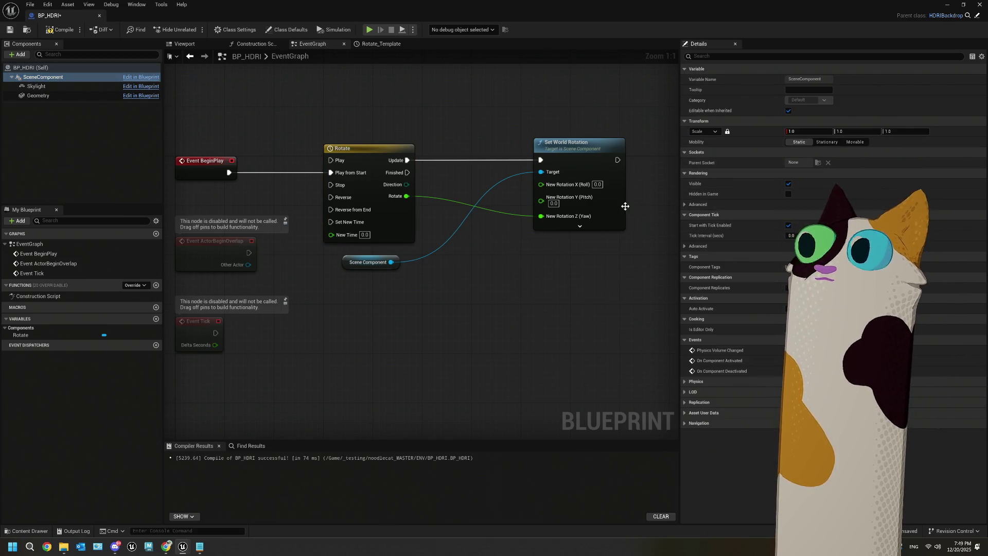
left_click(60, 29)
left_click_drag(419, 305, 371, 265)
key("Delete")
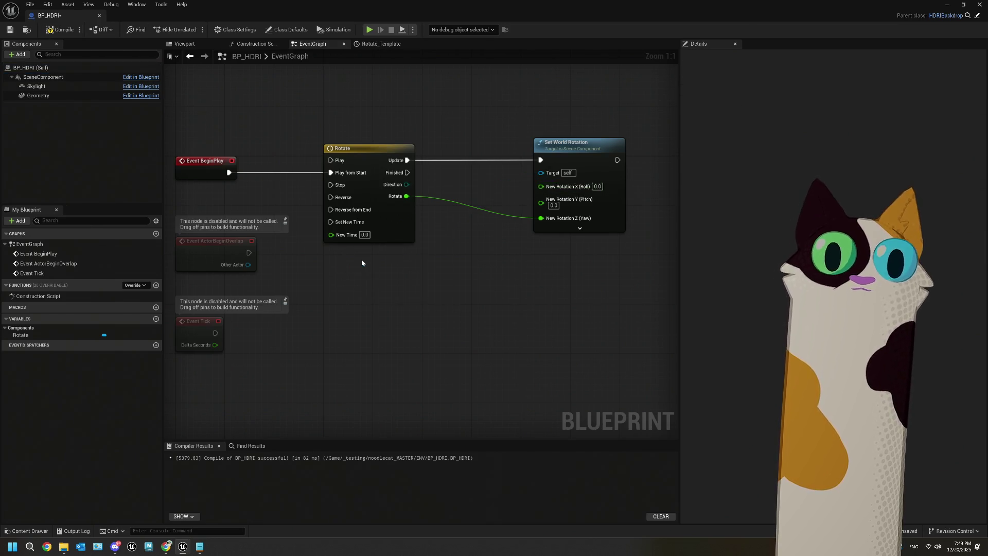
- Break the Rotate Update link to Set World Rotation, then compile and save BP_HDRI
left_click(38, 96)
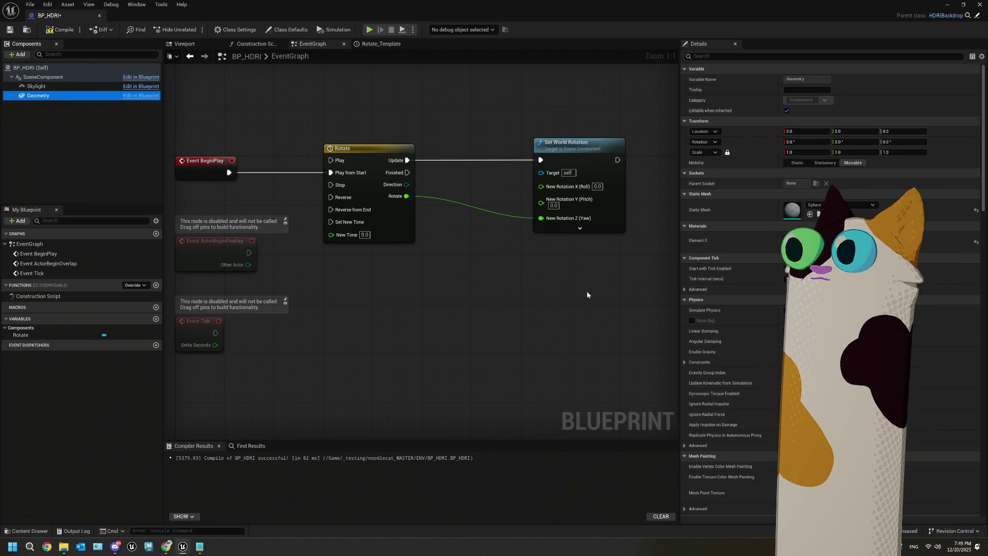
left_click(60, 30)
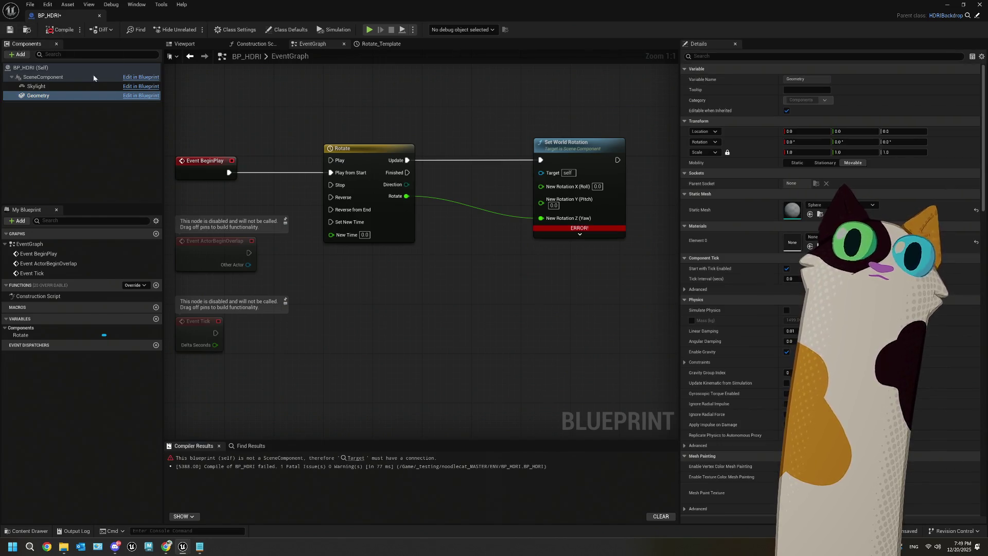
left_click(947, 4)
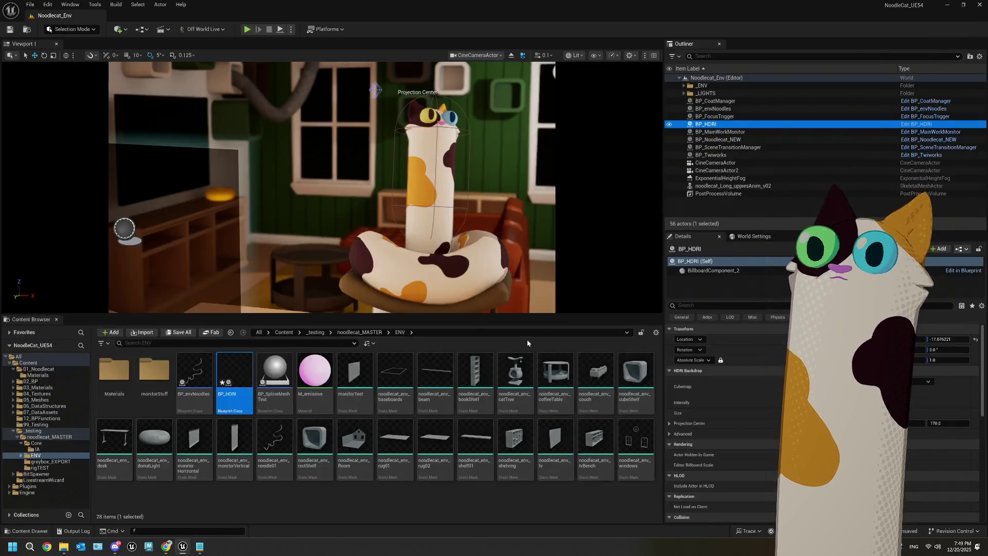
double_click(235, 378)
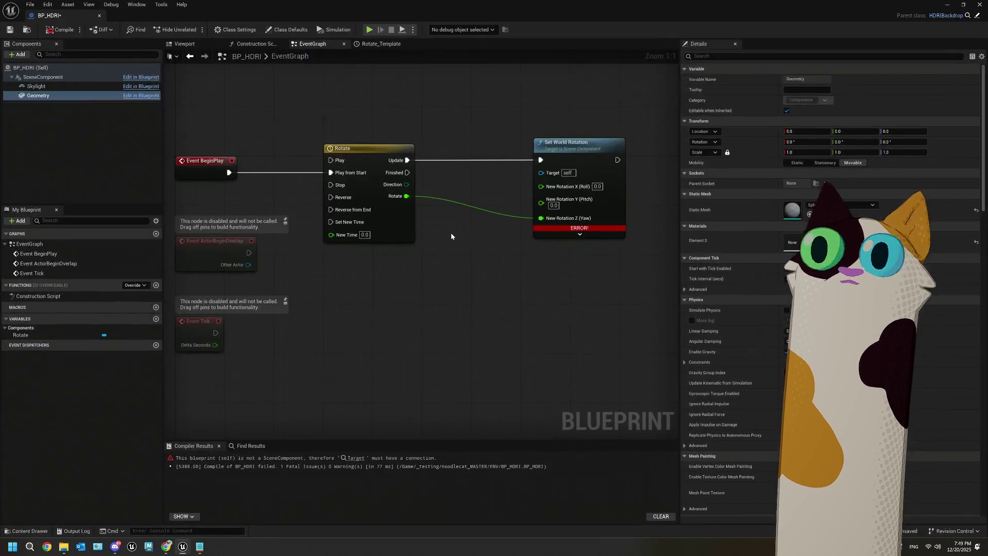
right_click(407, 160)
left_click(443, 189)
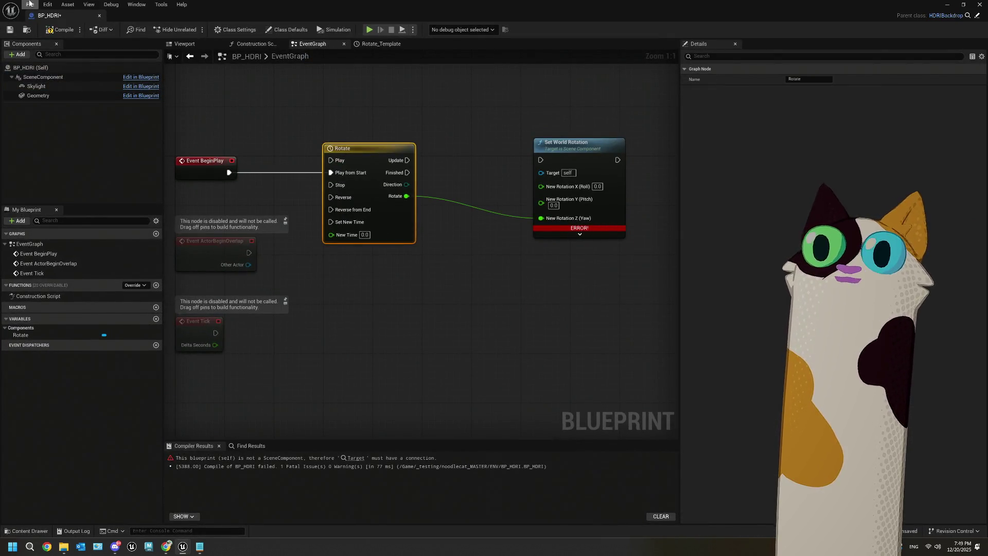
left_click(14, 31)
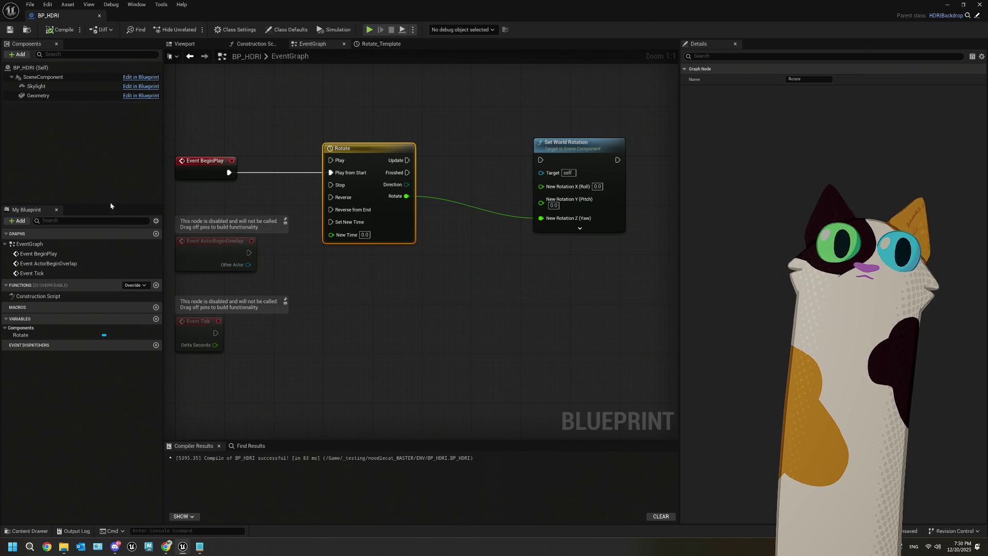
- Review the SceneComponent, Skylight and Geometry properties, then minimize the BP_HDRI editor
left_click(75, 79)
left_click(61, 86)
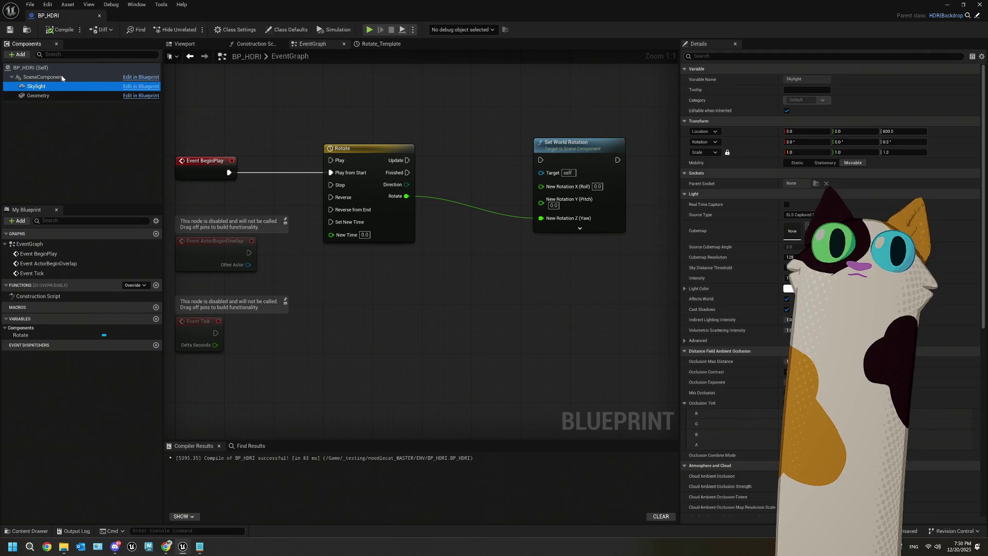
left_click(56, 77)
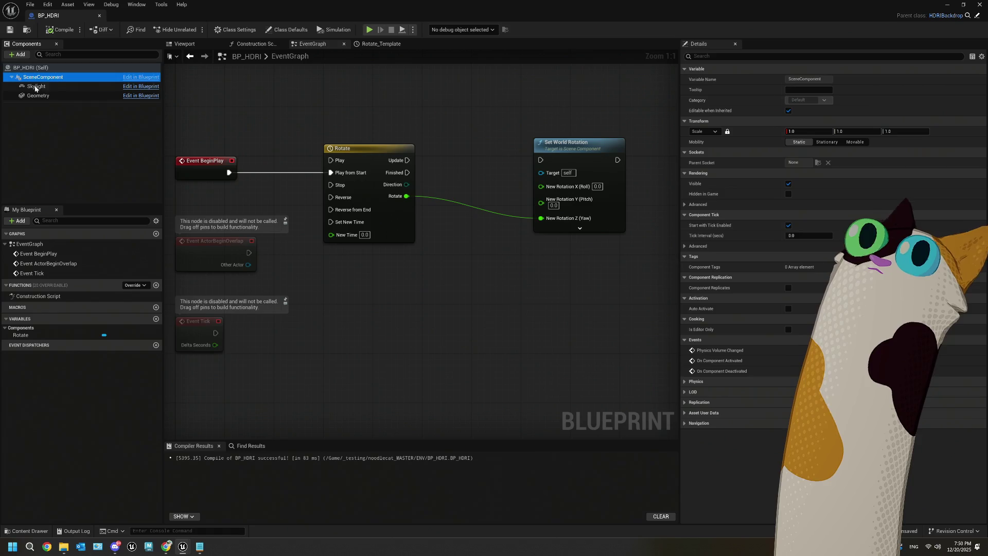
left_click(30, 68)
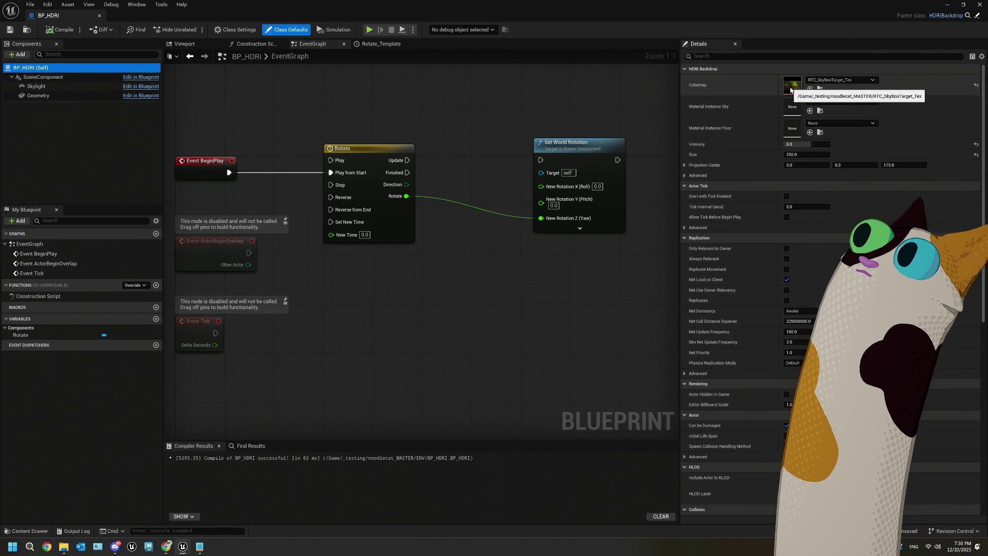
left_click(58, 96)
scroll(741, 311, "down", 3)
scroll(741, 310, "up", 3)
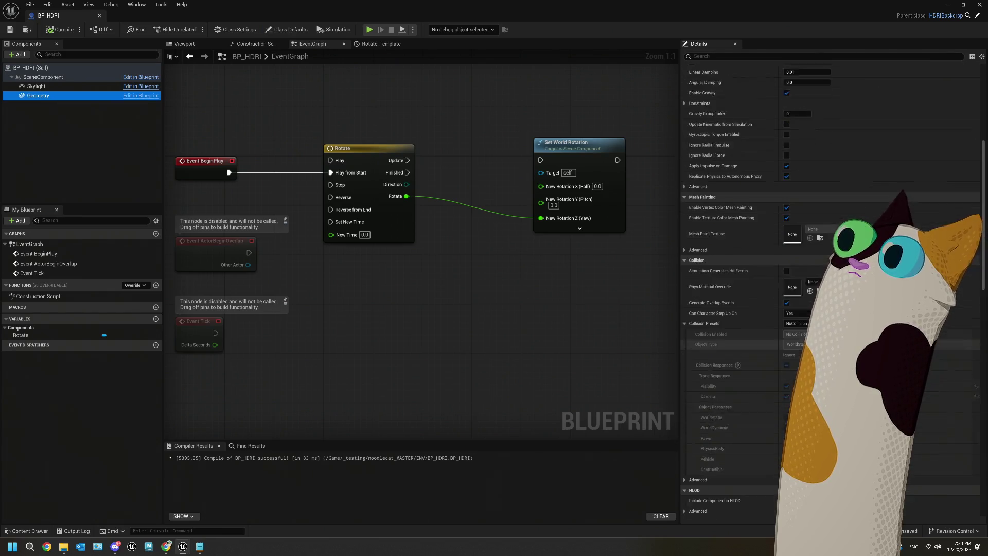
left_click(51, 85)
scroll(769, 214, "down", 5)
scroll(768, 214, "up", 3)
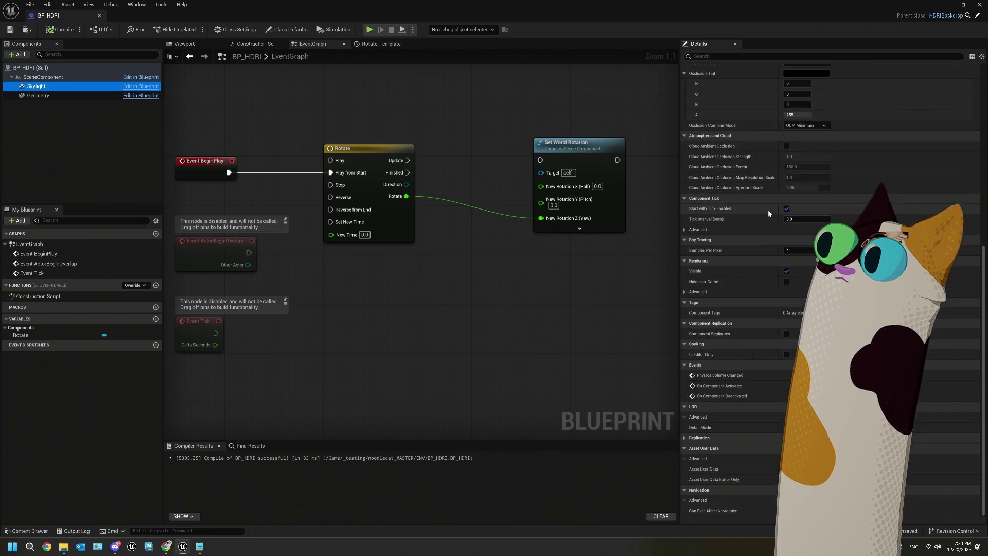
scroll(768, 213, "up", 3)
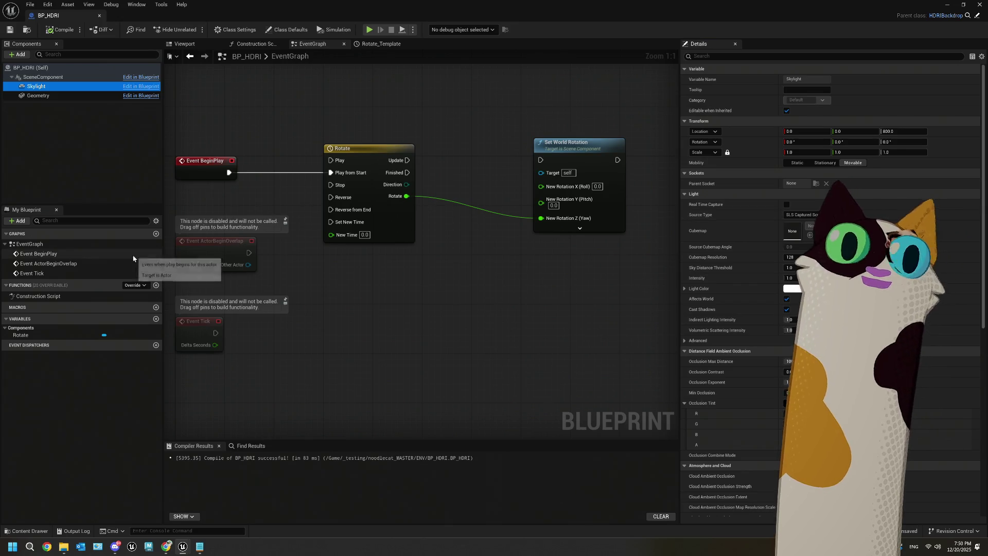
left_click(44, 77)
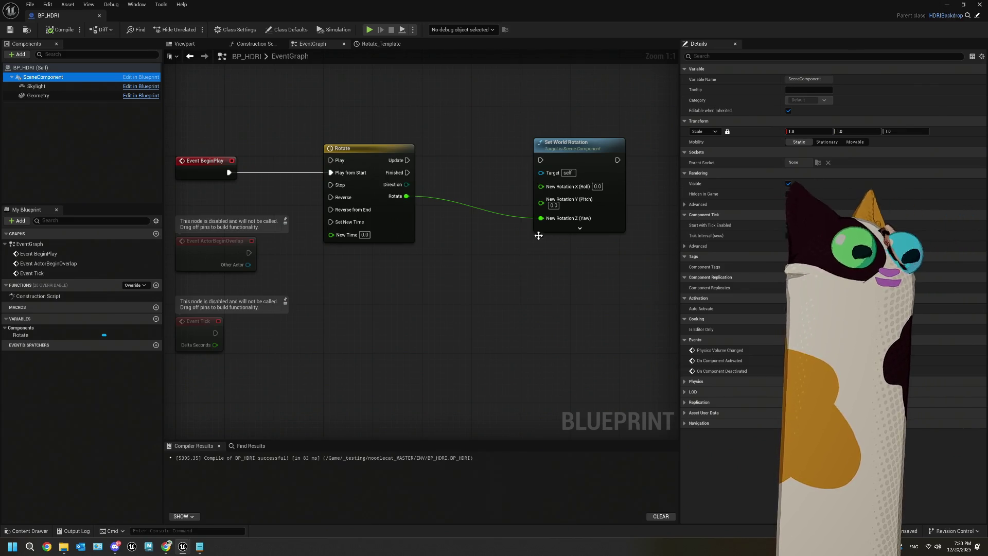
left_click(458, 282)
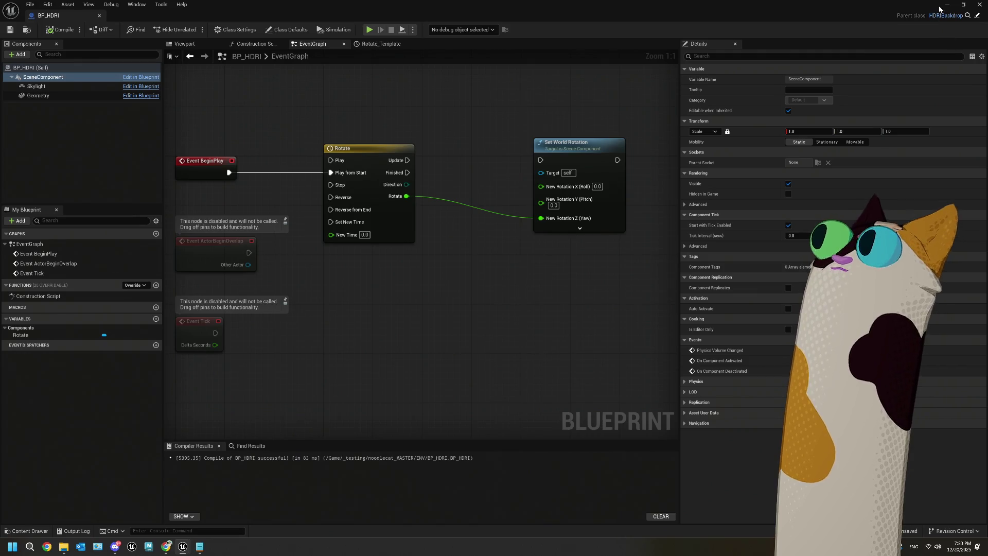
left_click(947, 5)
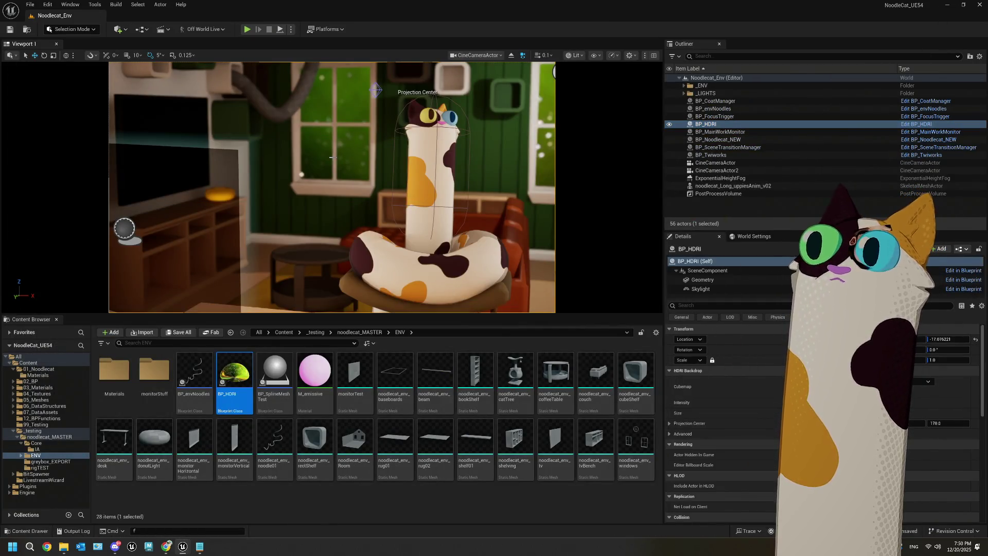
- Switch the viewport to Perspective and fly in closer around the house
left_click(392, 510)
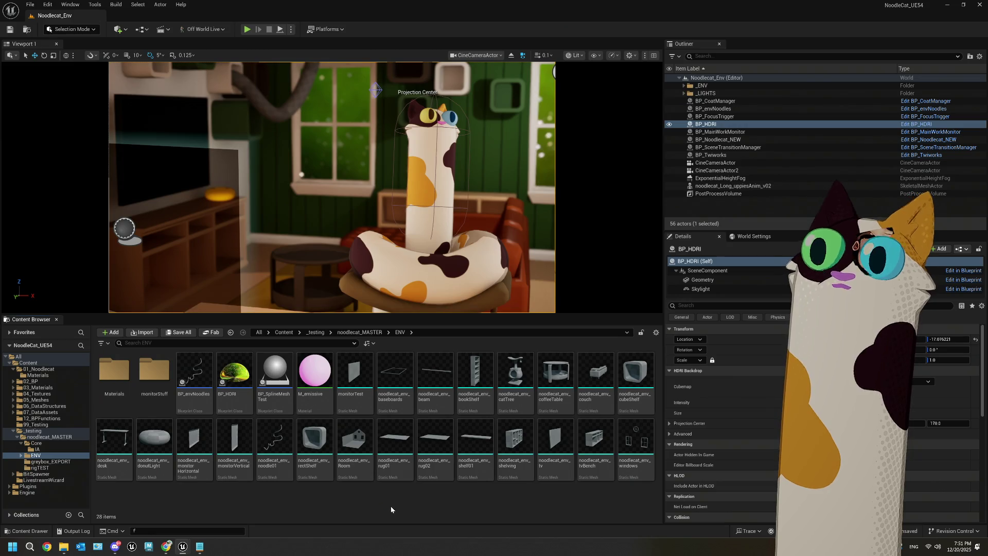
left_click(476, 55)
left_click(479, 86)
left_click_drag(576, 303, 575, 280)
mouse_move(538, 209)
left_mouse_down()
mouse_move(524, 194)
mouse_move(540, 206)
mouse_move(551, 186)
left_mouse_up()
- Look through CineCameraActor2 and start a play-in-editor session
left_click(513, 55)
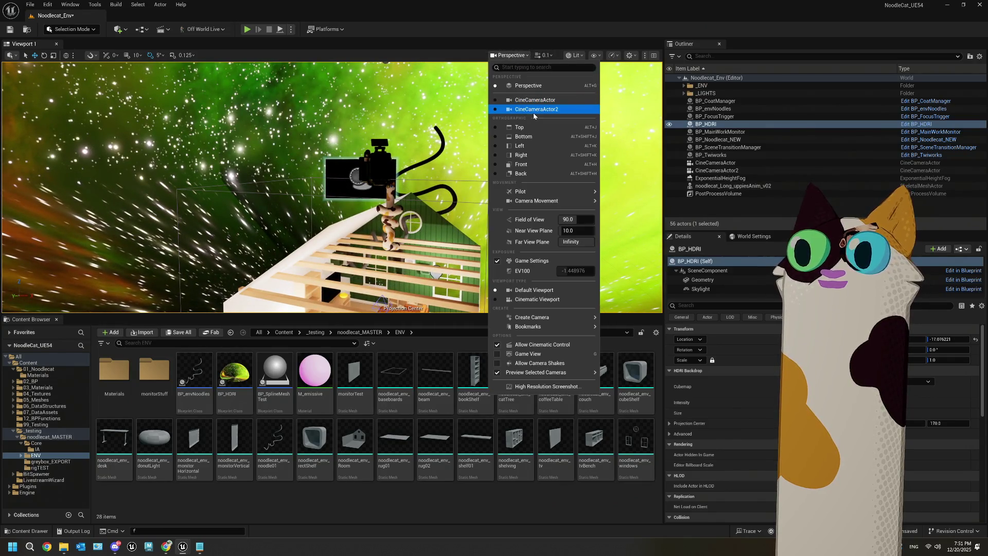
left_click(533, 110)
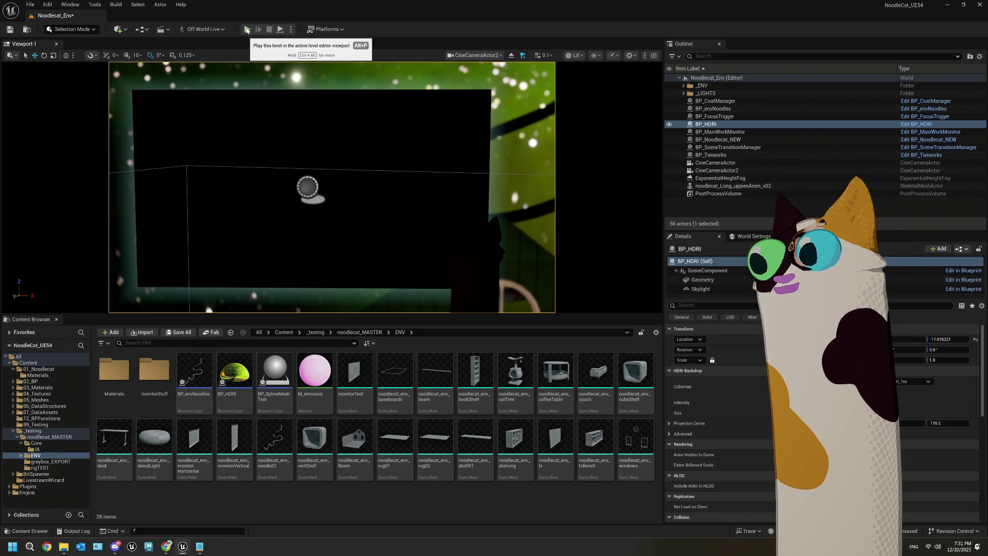
left_click(247, 30)
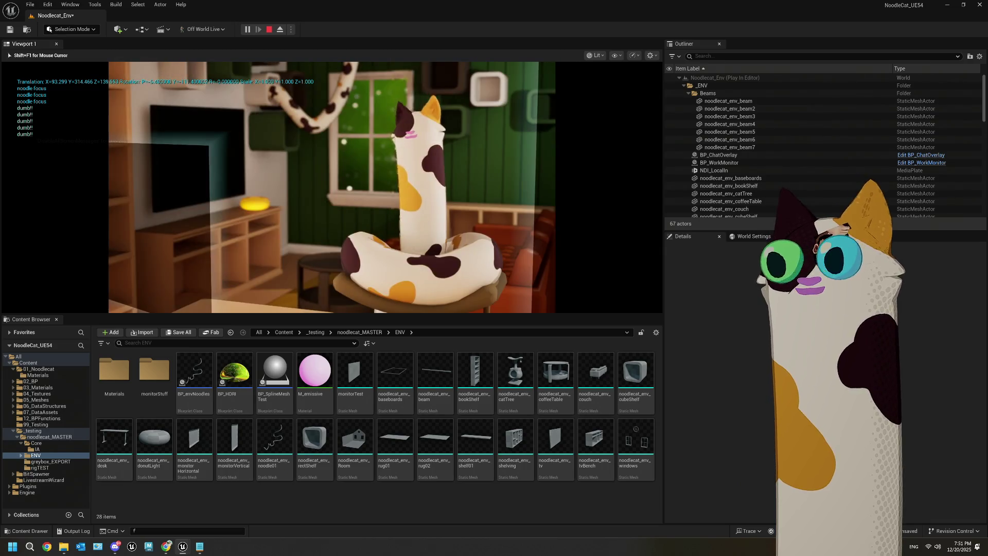
key("Escape")
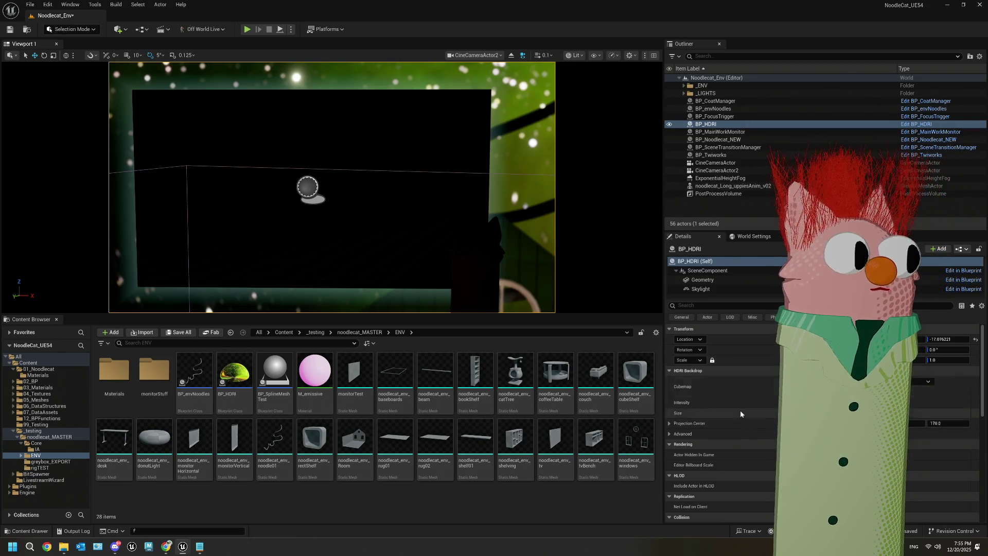
scroll(753, 434, "down", 2)
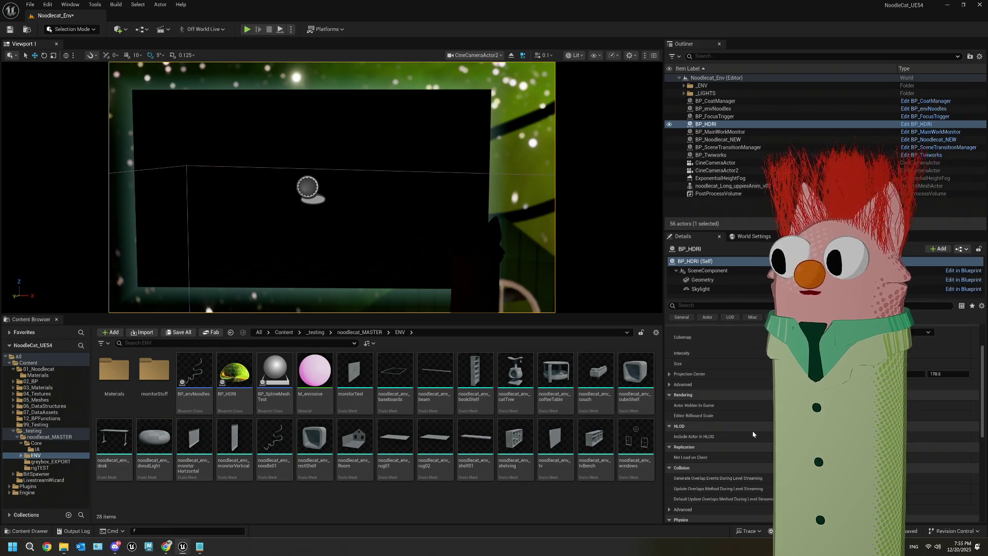
scroll(753, 434, "up", 2)
scroll(720, 412, "down", 15)
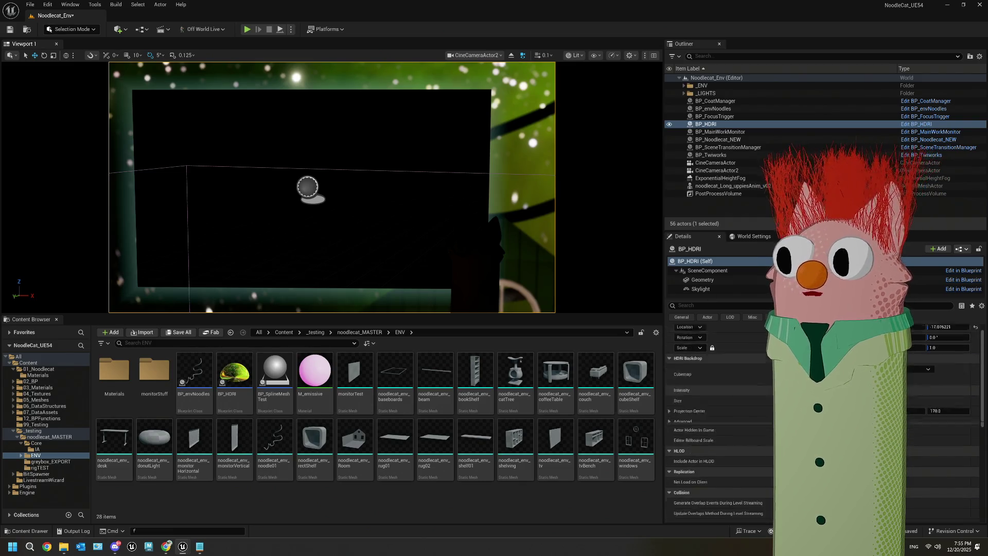
scroll(721, 422, "up", 15)
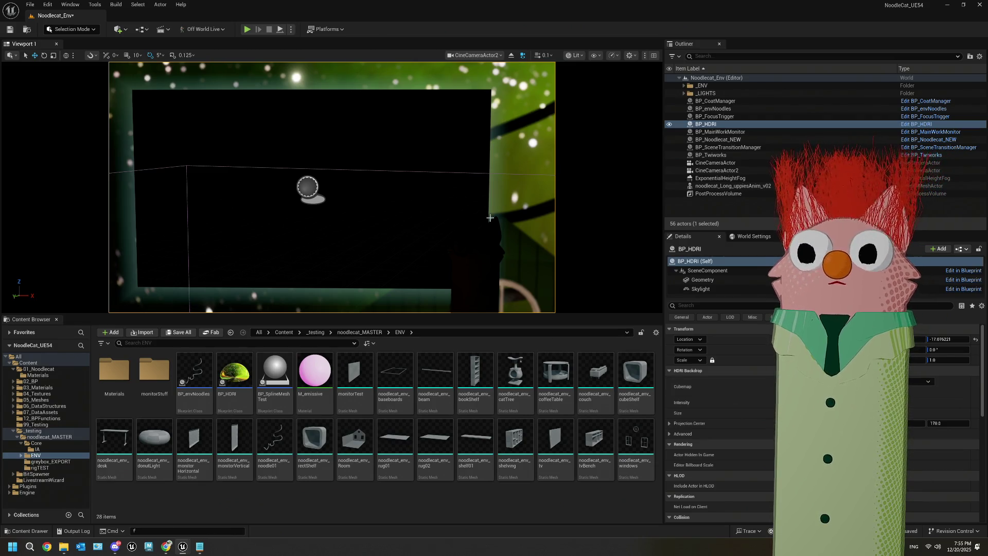
- Attach CineCameraActor2 and noodlecat_Long_uppiesAnim_v02 under BP_MainWorkMonitor in the Outliner
left_click(484, 272)
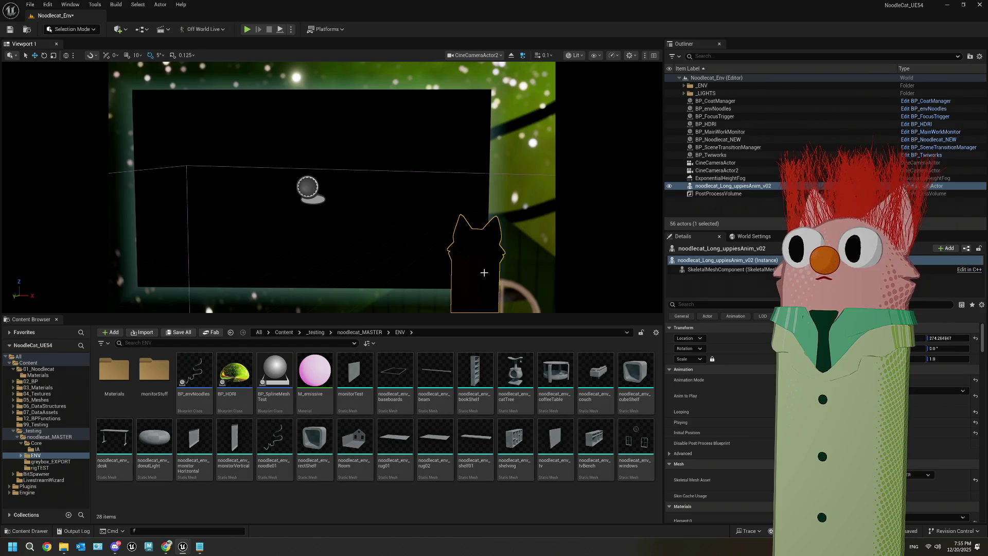
left_click(394, 227, "ctrl")
left_click(474, 257)
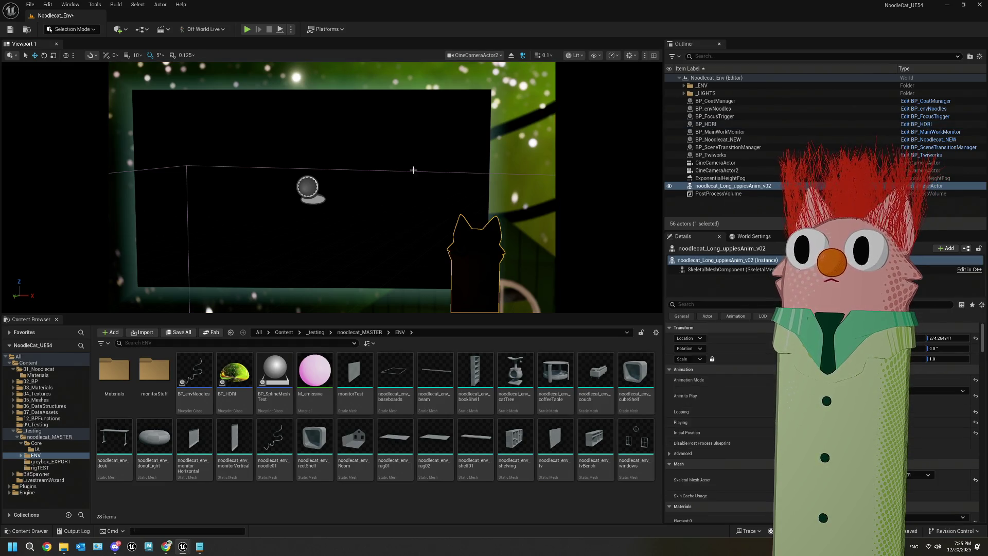
left_click(405, 130)
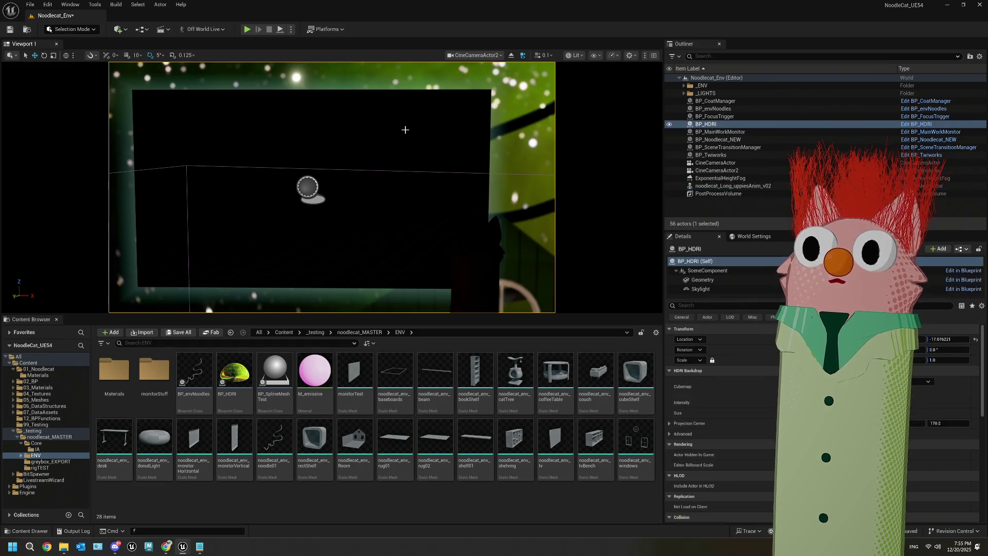
left_click(720, 132)
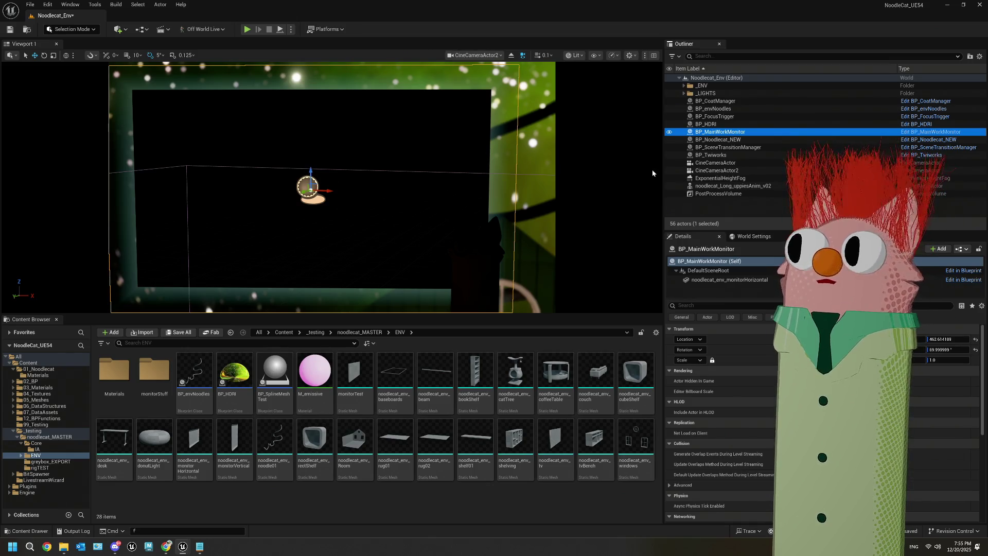
left_click(709, 172)
left_click_drag(719, 132, 718, 133)
left_click(751, 186)
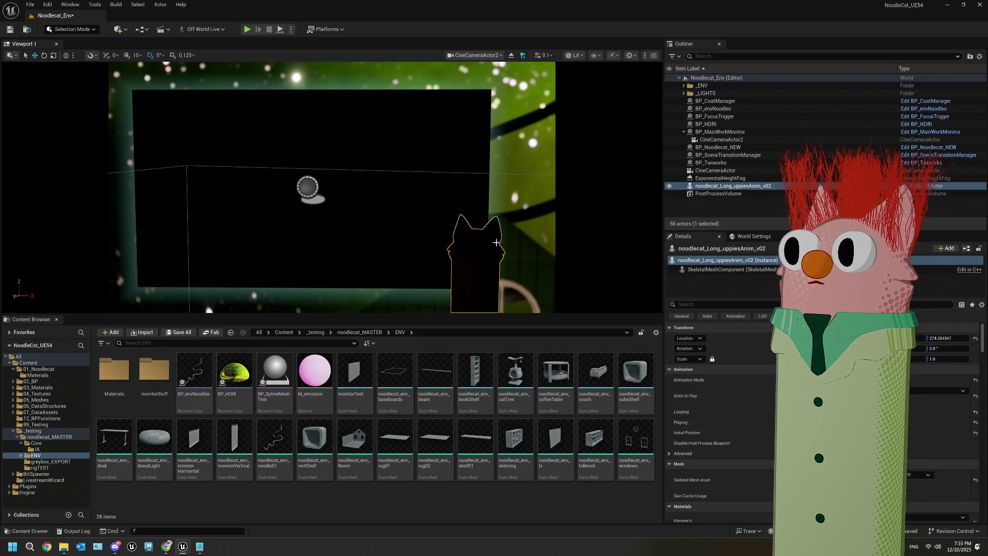
mouse_move(755, 178)
left_mouse_down()
mouse_move(746, 186)
mouse_move(718, 133)
left_mouse_up()
left_click(749, 134)
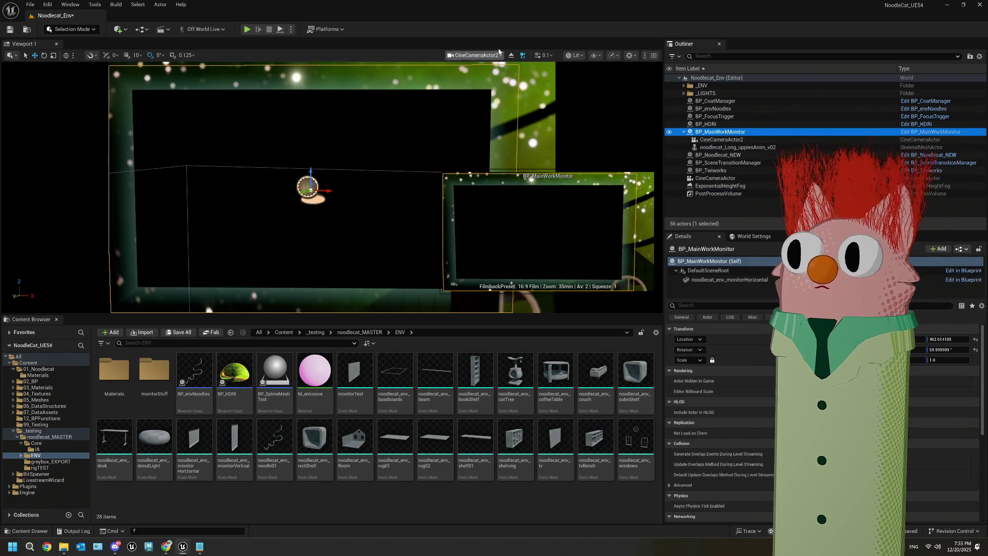
left_click(476, 55)
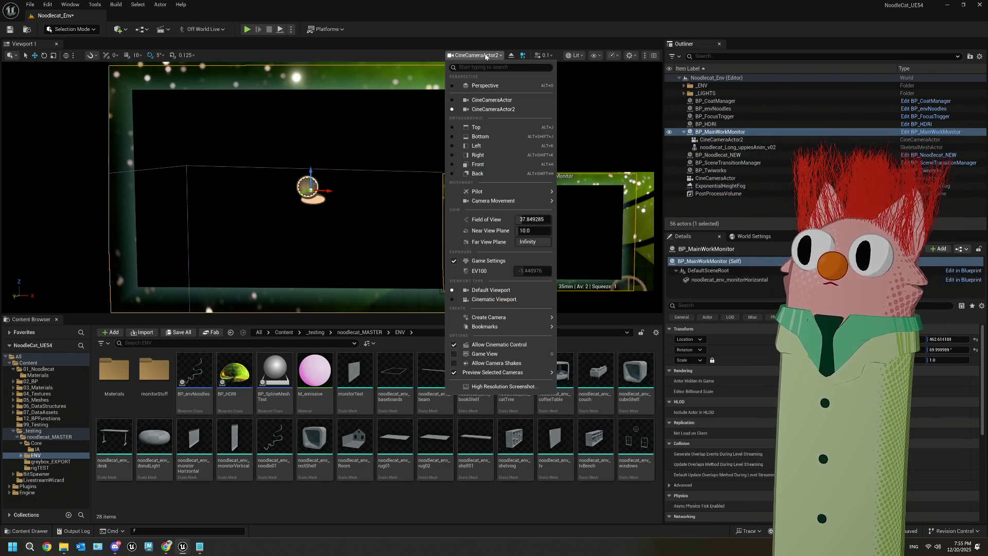
- In a free Perspective view, raise BP_MainWorkMonitor higher above the house
left_click(615, 45)
left_click(490, 55)
left_click(478, 67)
left_click_drag(360, 163, 360, 146)
key("ctrl+z")
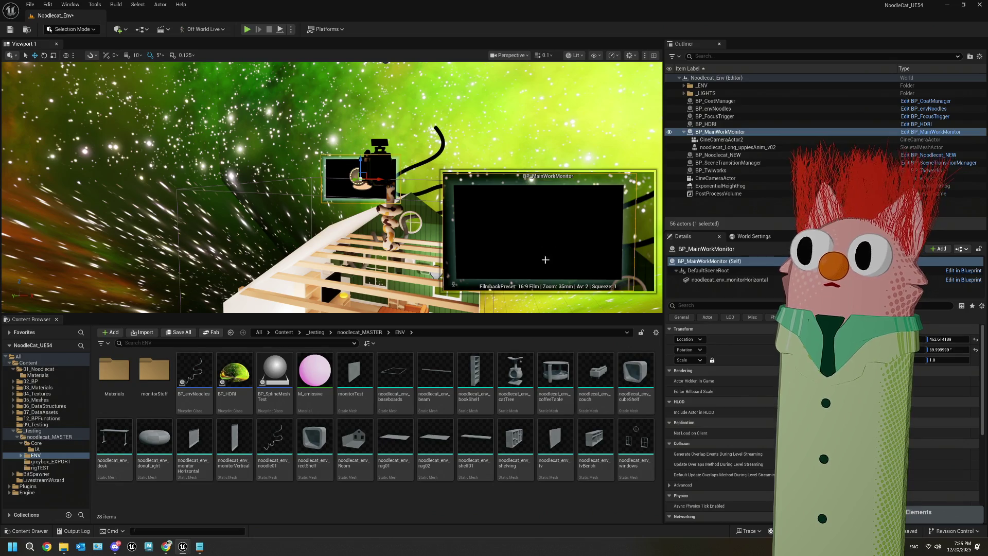
left_click(391, 189)
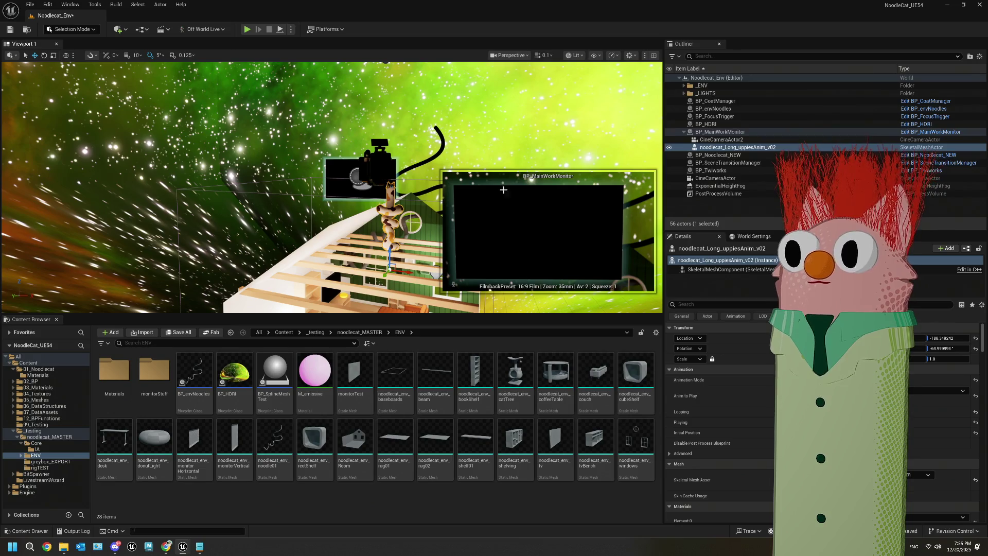
left_click(342, 169)
left_click(345, 174)
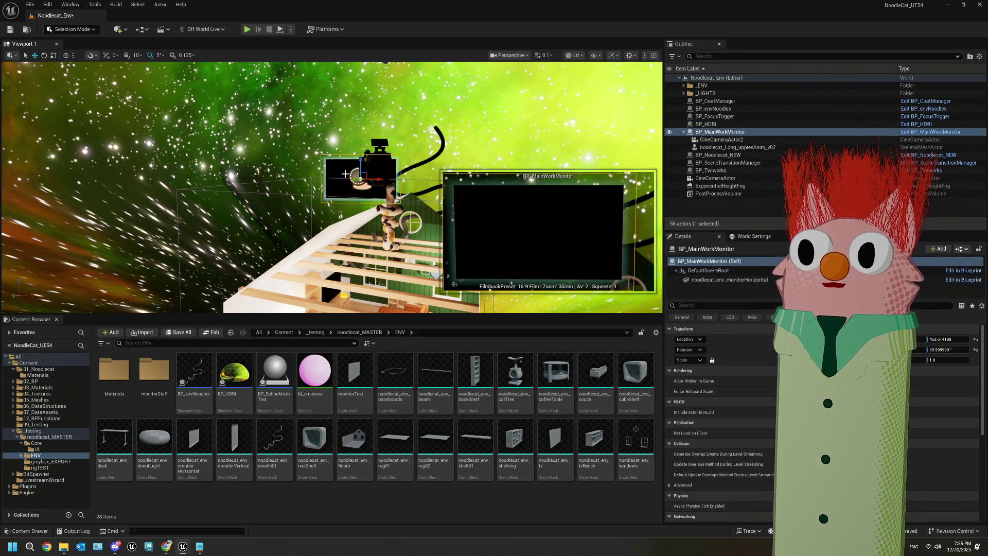
mouse_move(360, 161)
left_mouse_down()
mouse_move(357, 119)
mouse_move(463, 122)
mouse_move(361, 115)
left_mouse_up()
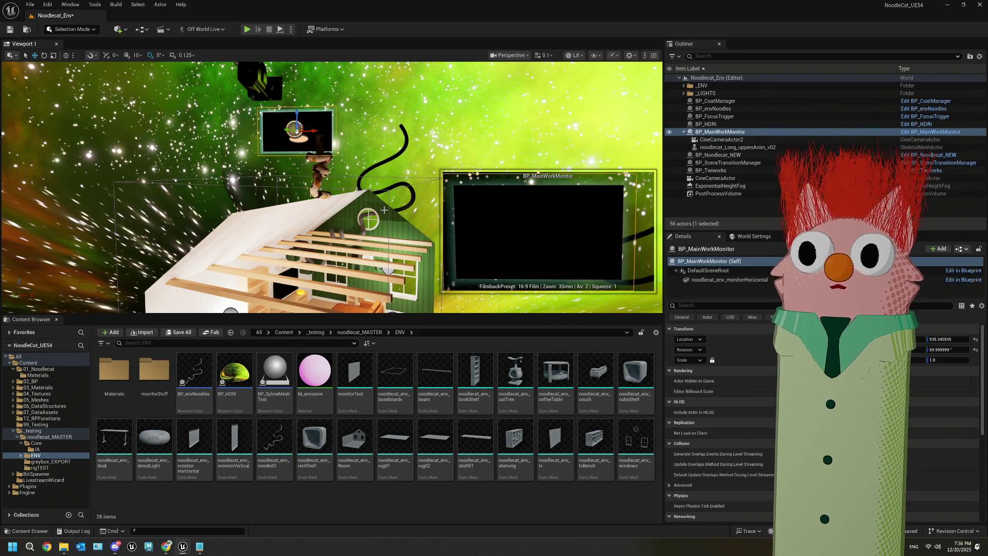
- Assign the top animation entry as the noodlecat's Anim to Play
left_click(326, 166)
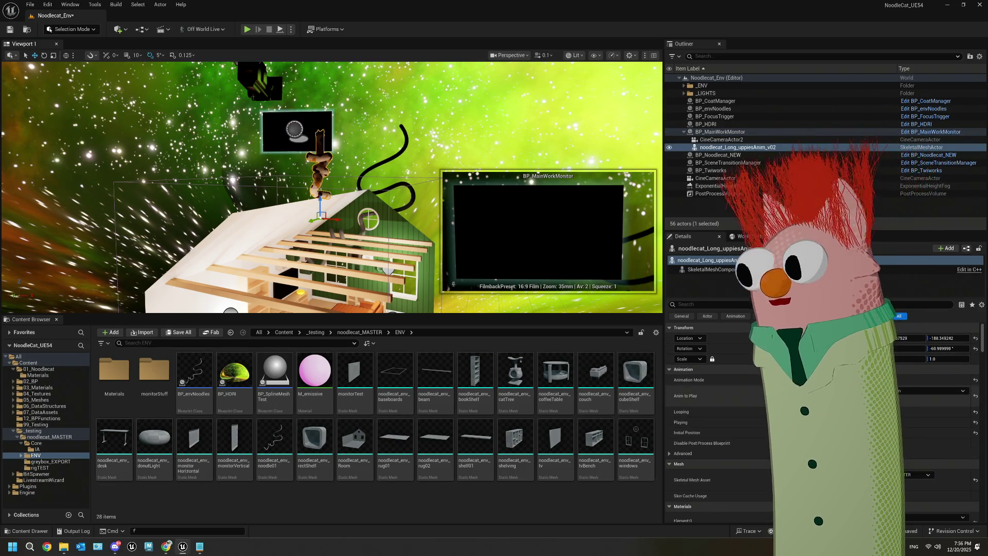
left_click(952, 391)
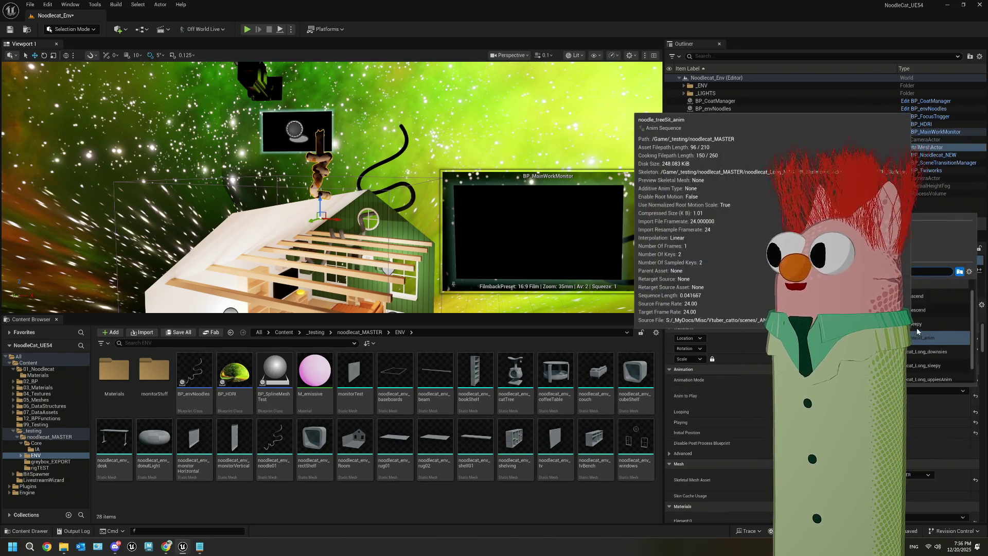
left_click(929, 297)
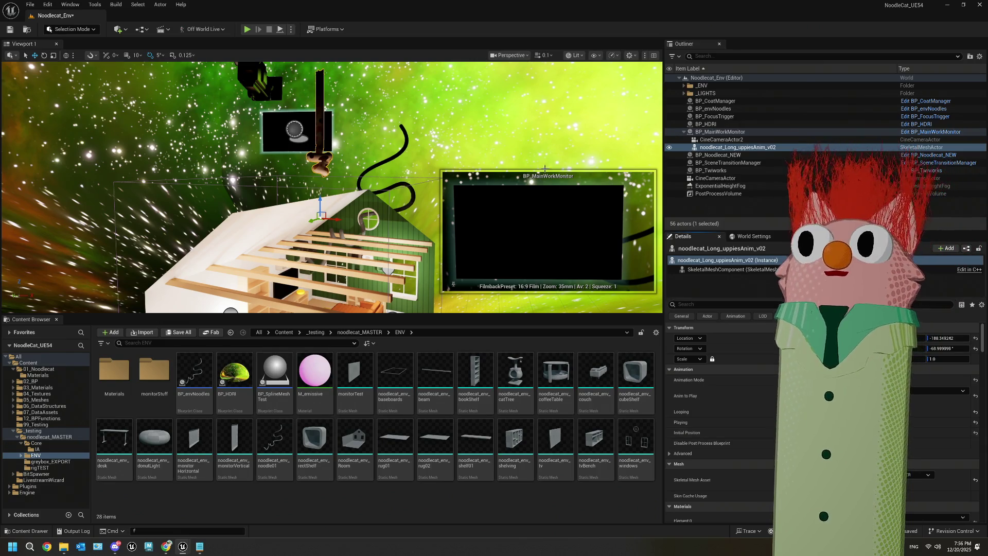
left_click(311, 98)
- Look through CineCameraActor2 in the viewport and select the noodlecat
left_click(509, 55)
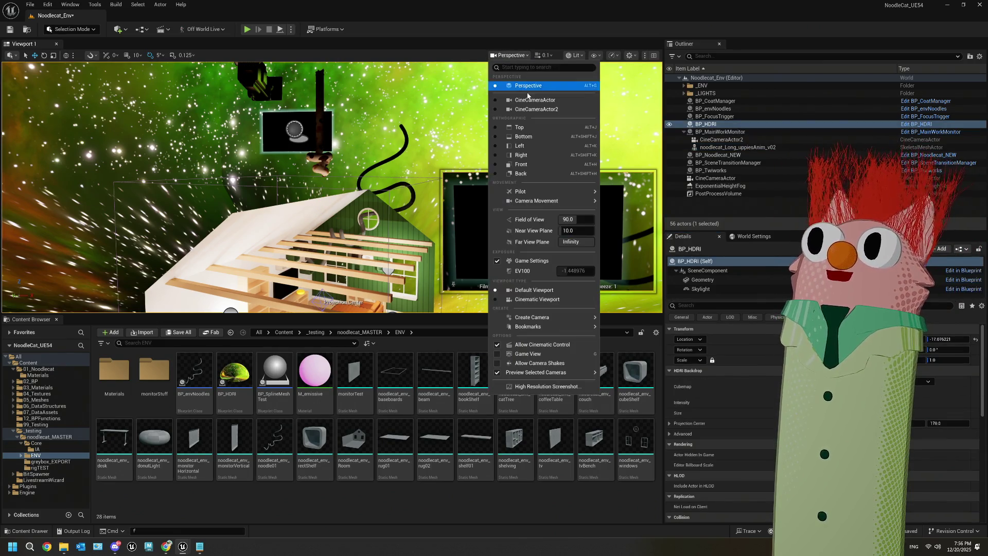
left_click(513, 110)
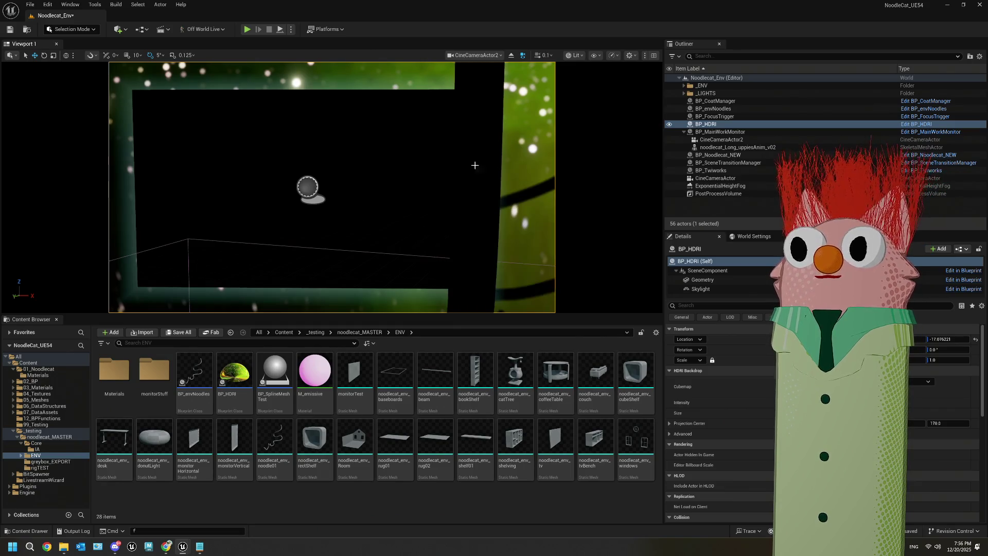
left_click(477, 137)
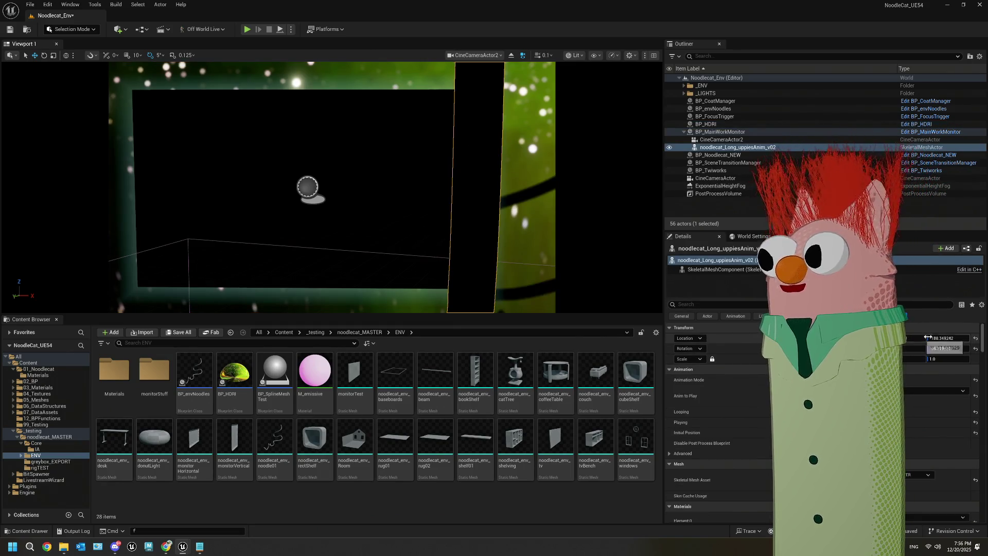
- Lower the noodlecat to Location Z about -267 so its head is in frame, and save the level
left_click_drag(948, 338, 915, 339)
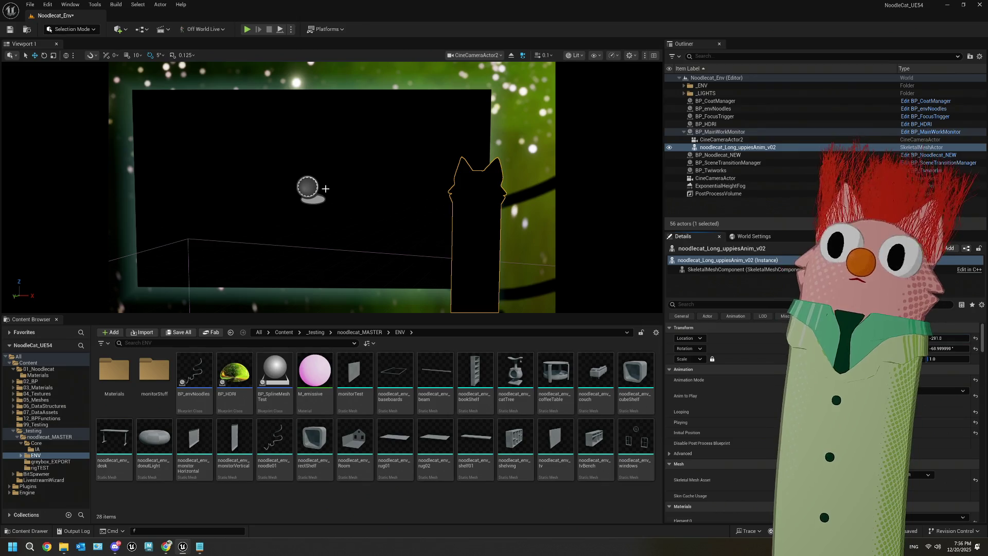
left_click(9, 30)
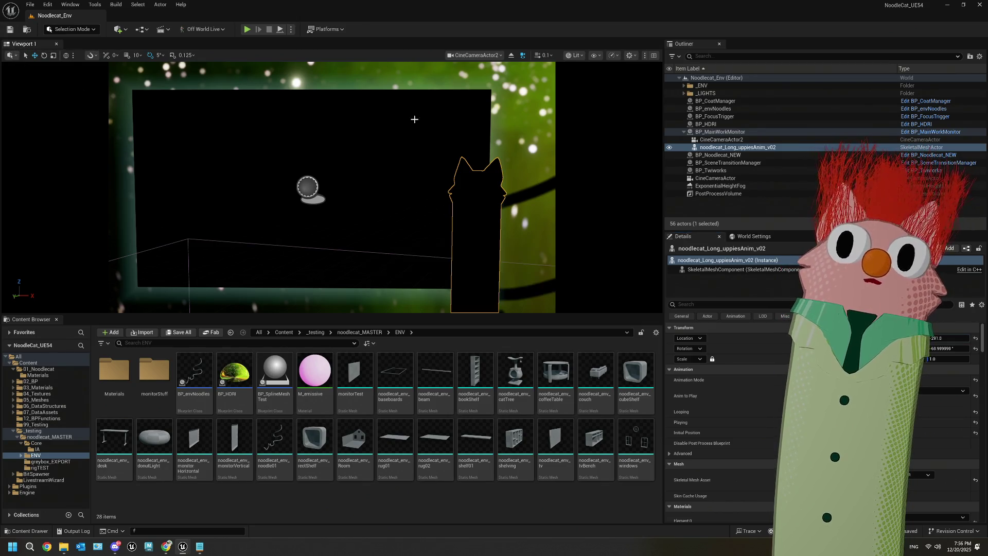
left_click(540, 147)
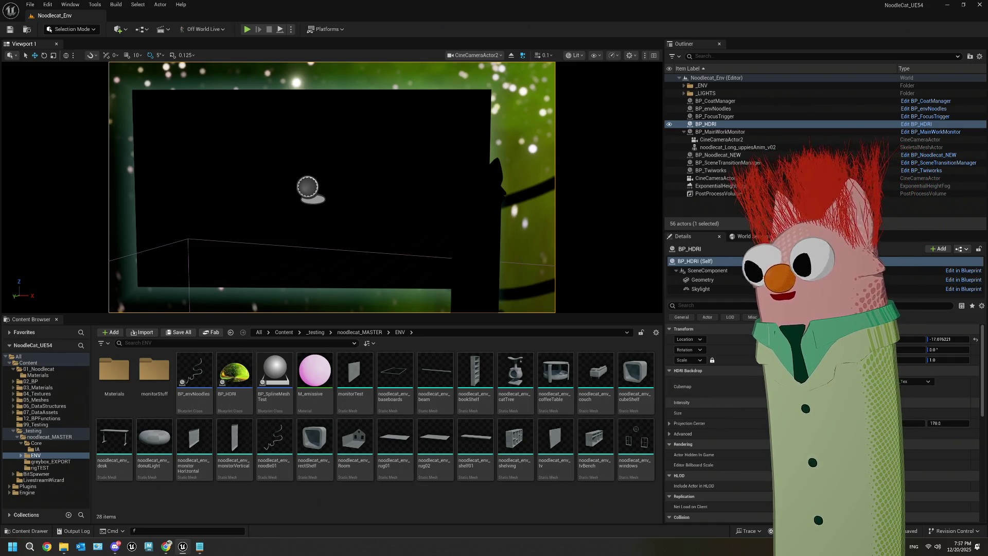
- Inspect BP_HDRI's SceneComponent and Self details, select BP_HDRI in the Outliner, and open the camera list
left_click(707, 270)
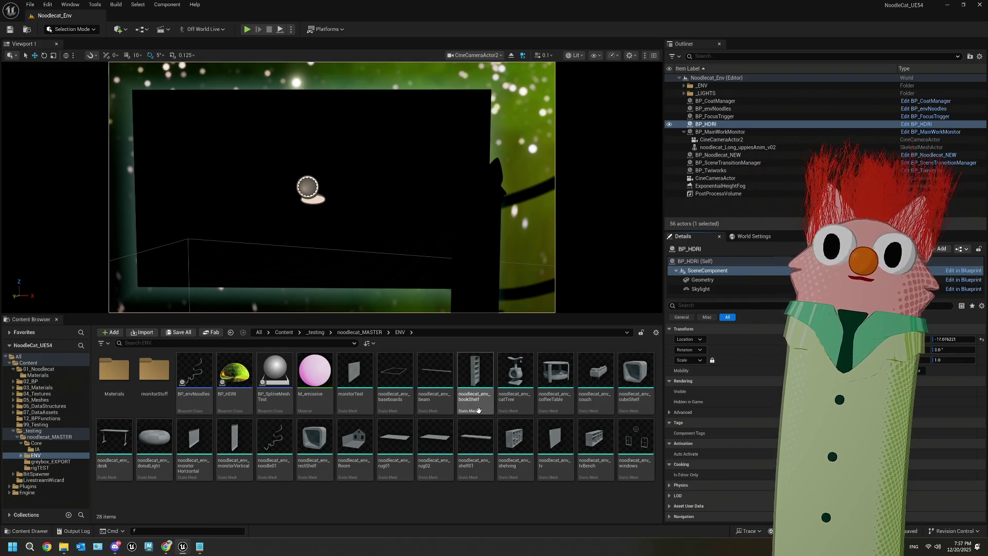
mouse_move(479, 410)
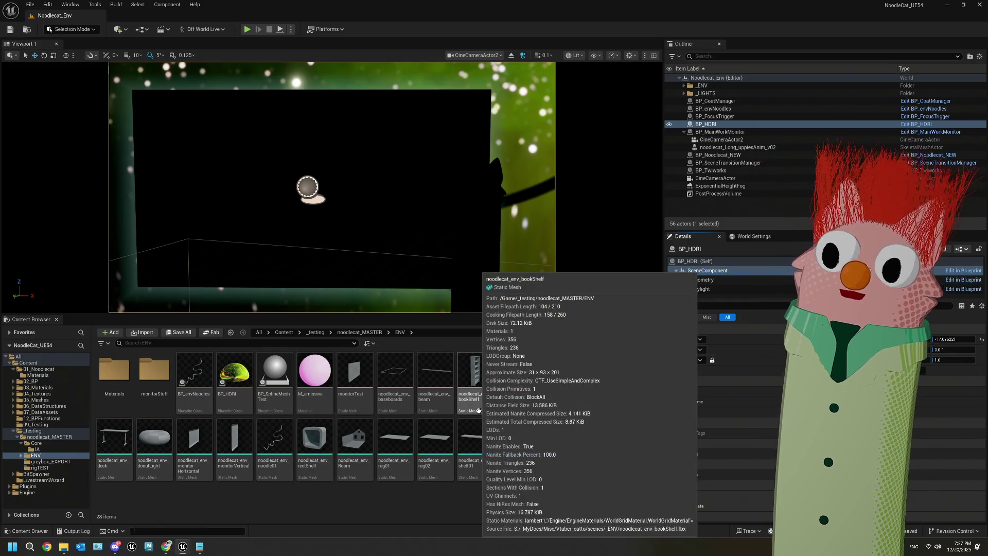
left_click(517, 177)
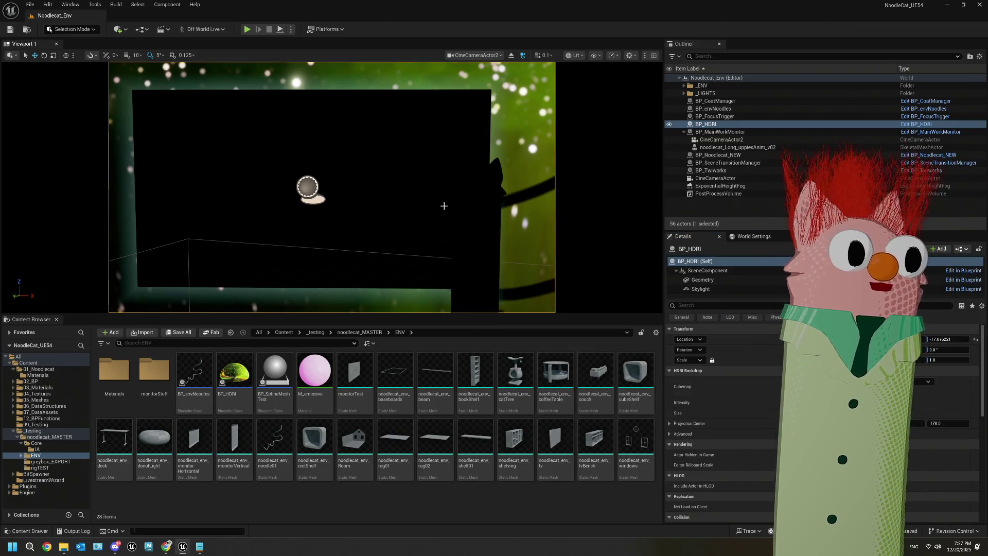
left_click(714, 125)
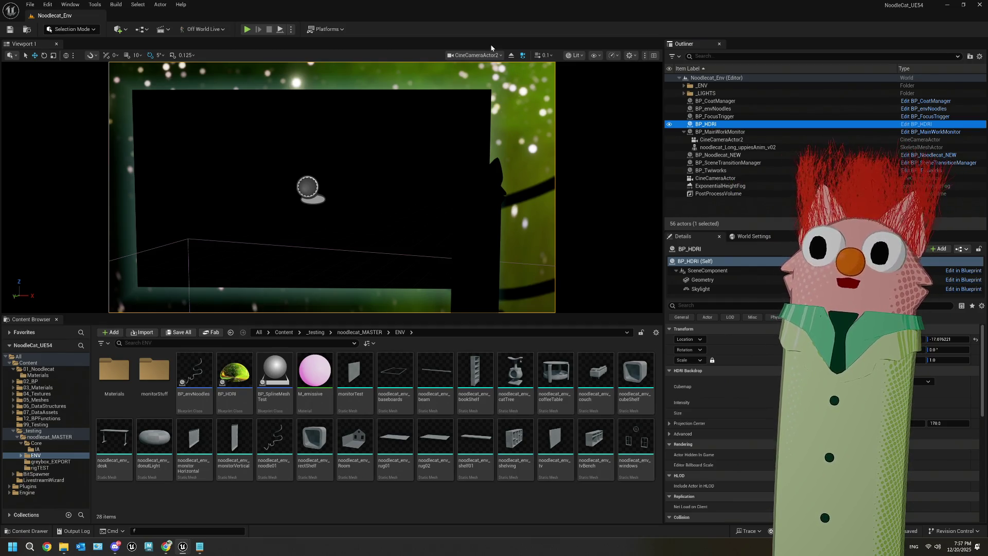
left_click(476, 55)
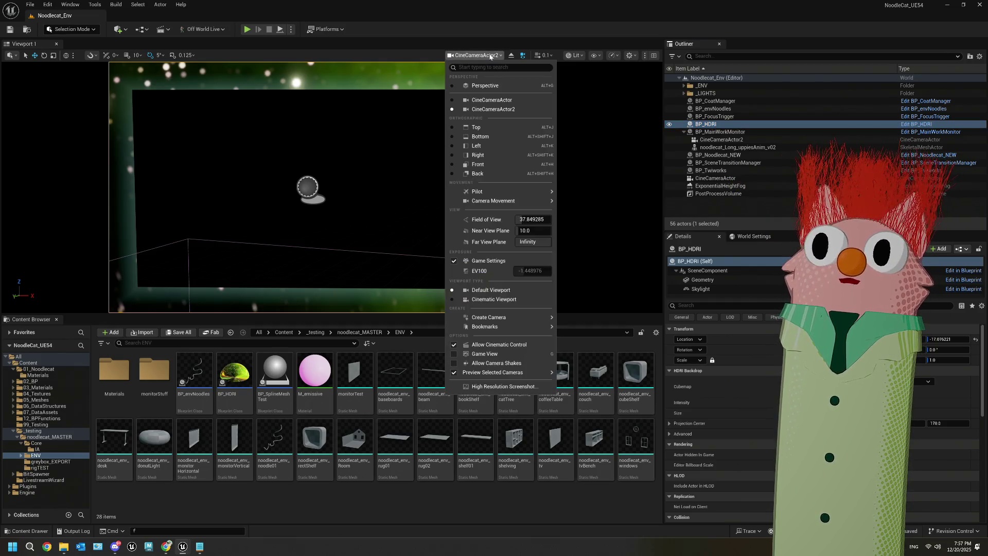
- Return to the free Perspective view, fly inside the house, and expand HDRI Backdrop Advanced settings
left_click(494, 86)
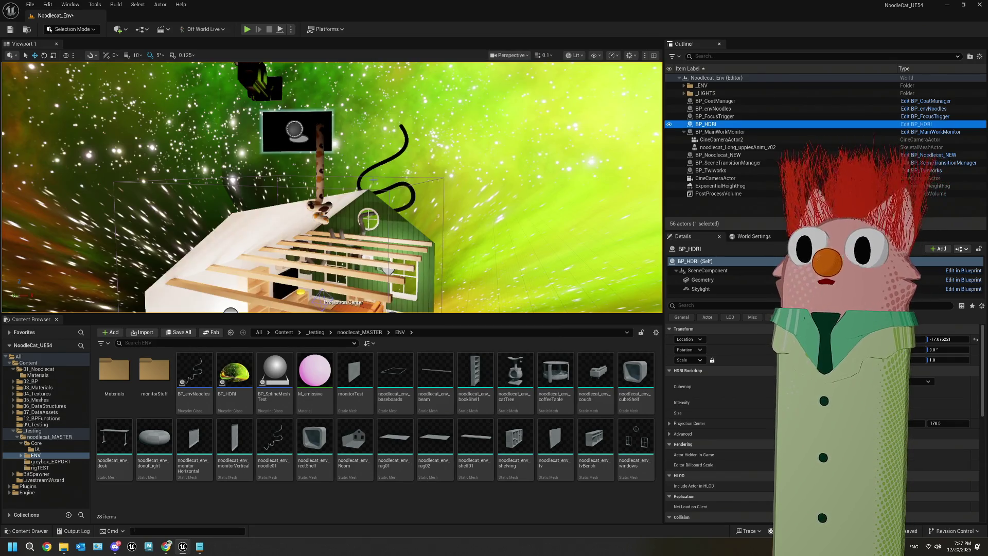
mouse_move(329, 185)
left_mouse_down()
mouse_move(267, 216)
mouse_move(247, 174)
mouse_move(237, 196)
mouse_move(258, 169)
mouse_move(242, 180)
mouse_move(288, 185)
mouse_move(289, 203)
mouse_move(268, 180)
mouse_move(237, 180)
mouse_move(257, 180)
mouse_move(260, 165)
mouse_move(258, 190)
left_mouse_up()
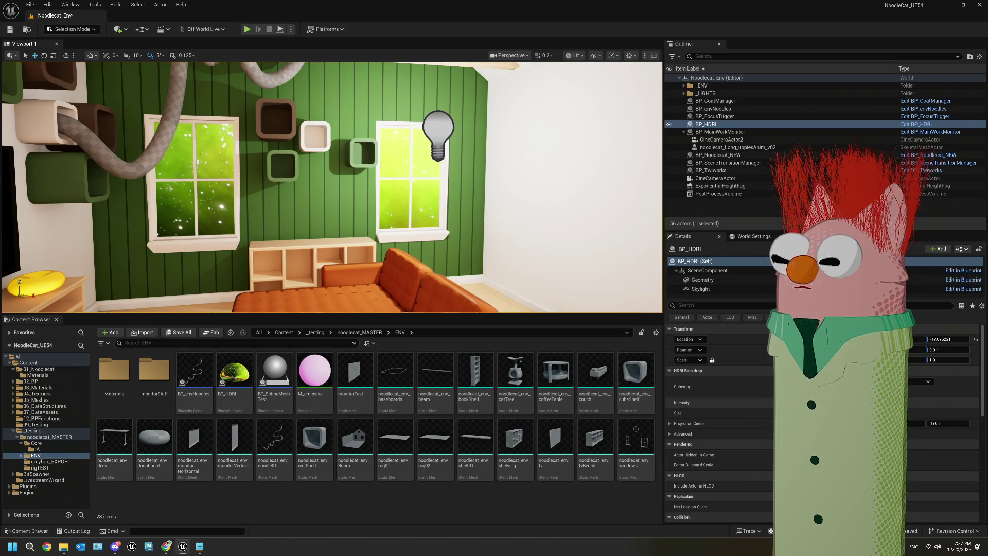
left_click(669, 434)
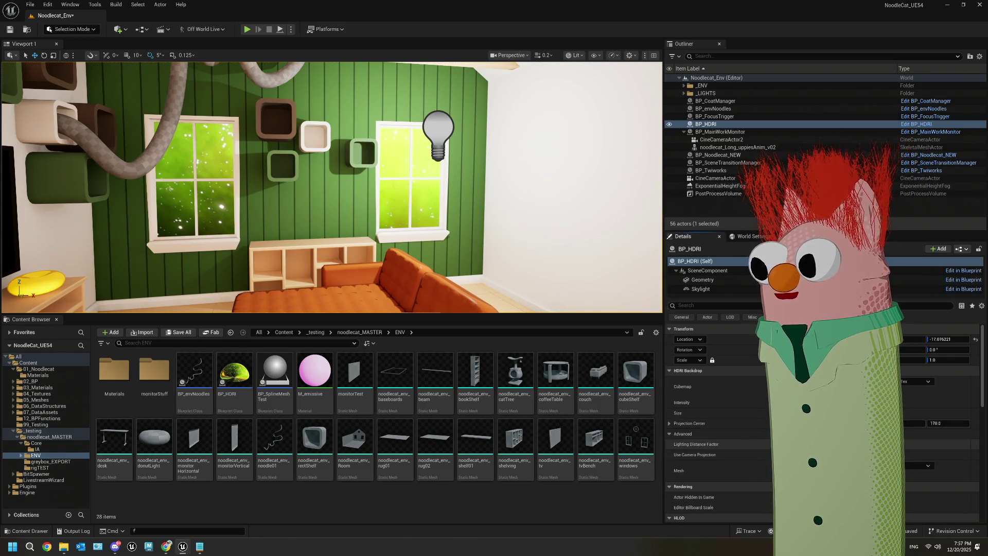
scroll(720, 442, "down", 2)
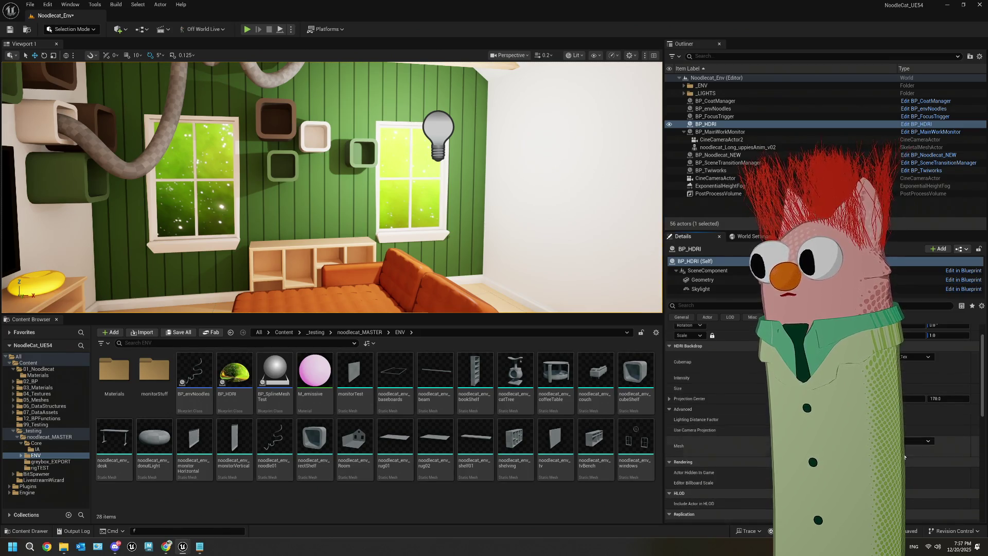
- Set the HDRI backdrop's mesh to a Sphere and frame the view on the backdrop
left_click(915, 441)
type("spher")
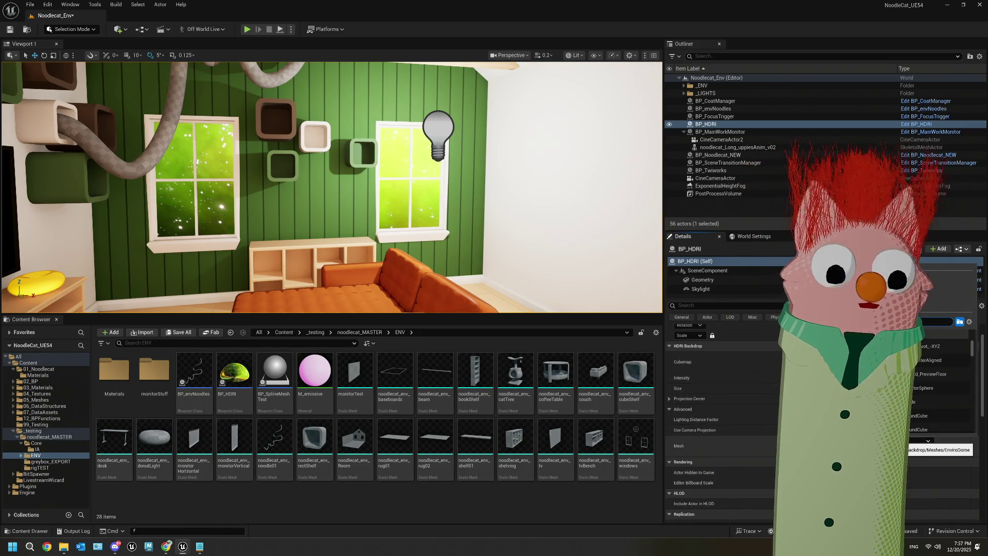
scroll(926, 387, "down", 2)
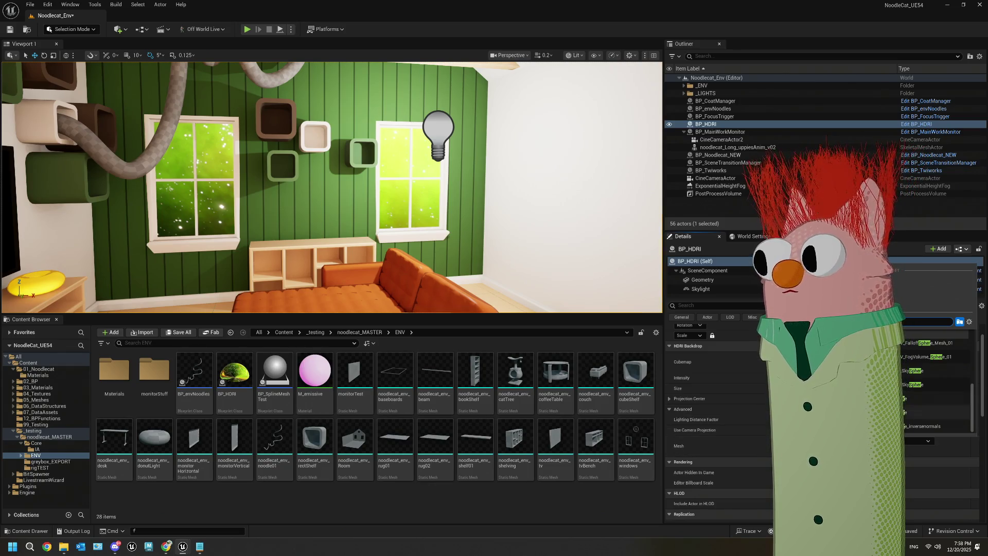
left_click(916, 391)
key("f")
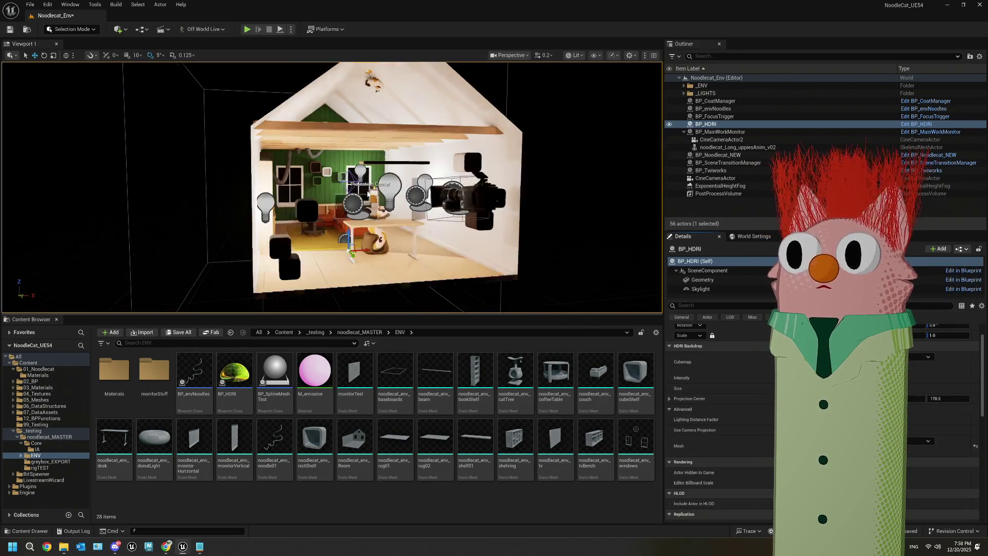
scroll(368, 194, "down", 3)
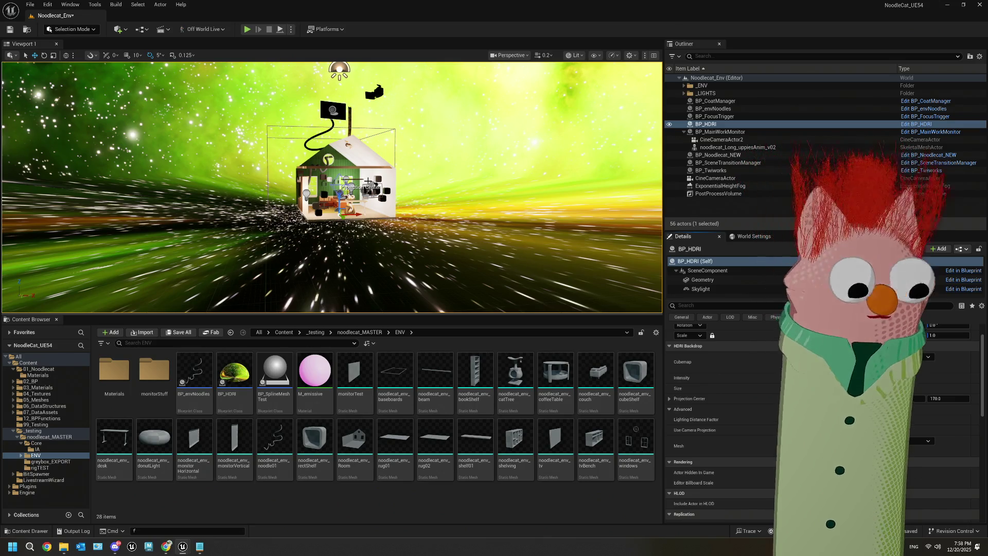
key("f")
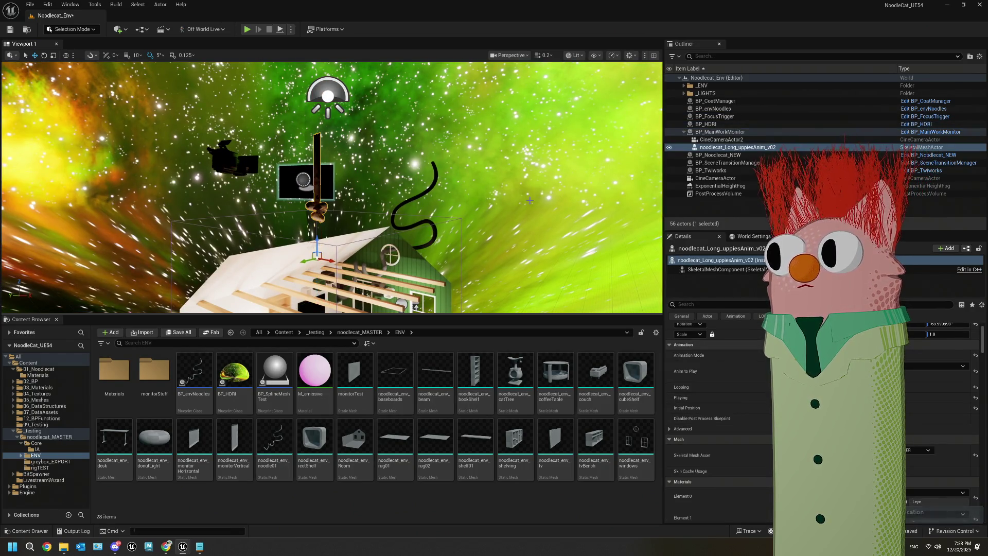
- Select BP_MainWorkMonitor and undo six recent edits, including the attachment break and pin link change
left_click(720, 132)
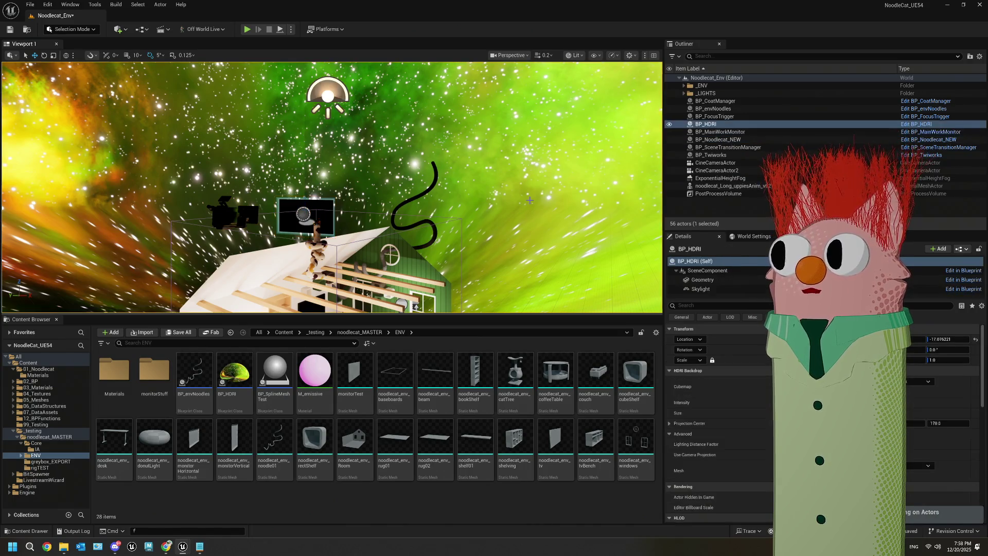
key("ctrl+z")
key("ctrl+z")
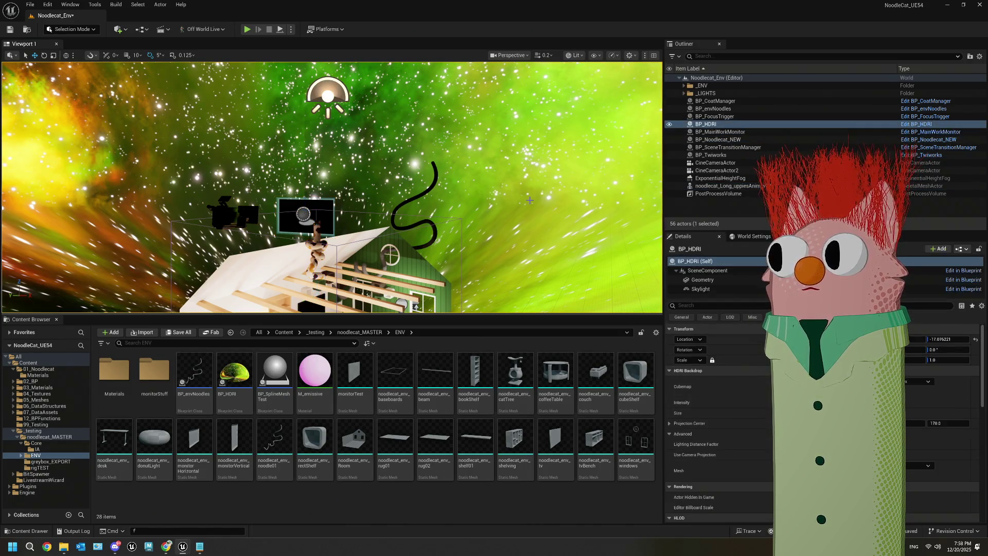
key("ctrl+z")
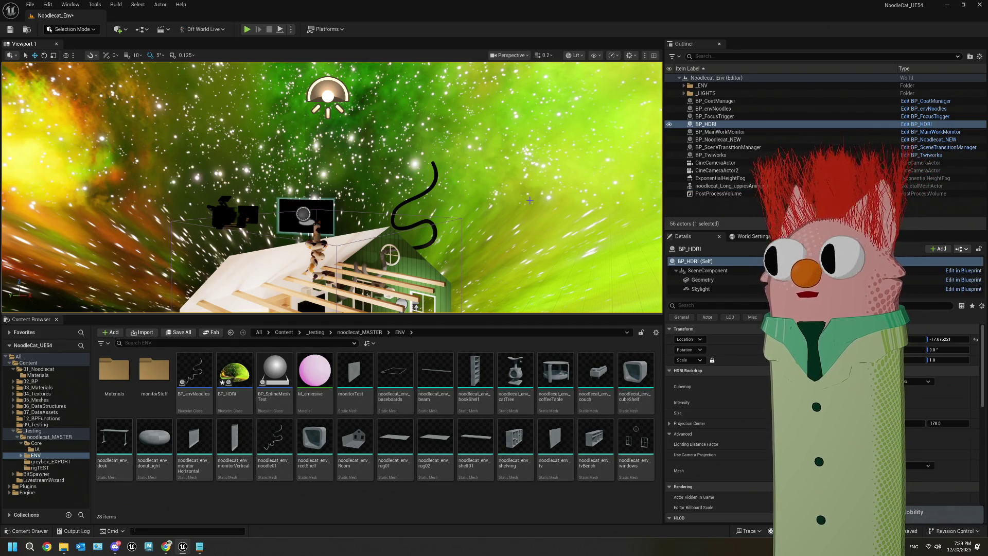
key("ctrl+z")
key("ctrl+z")
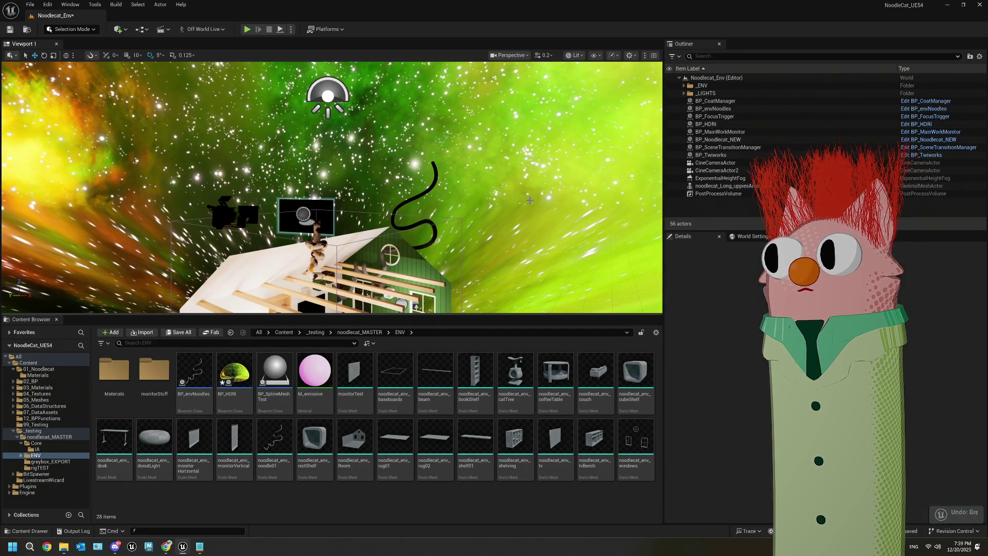
key("ctrl+z")
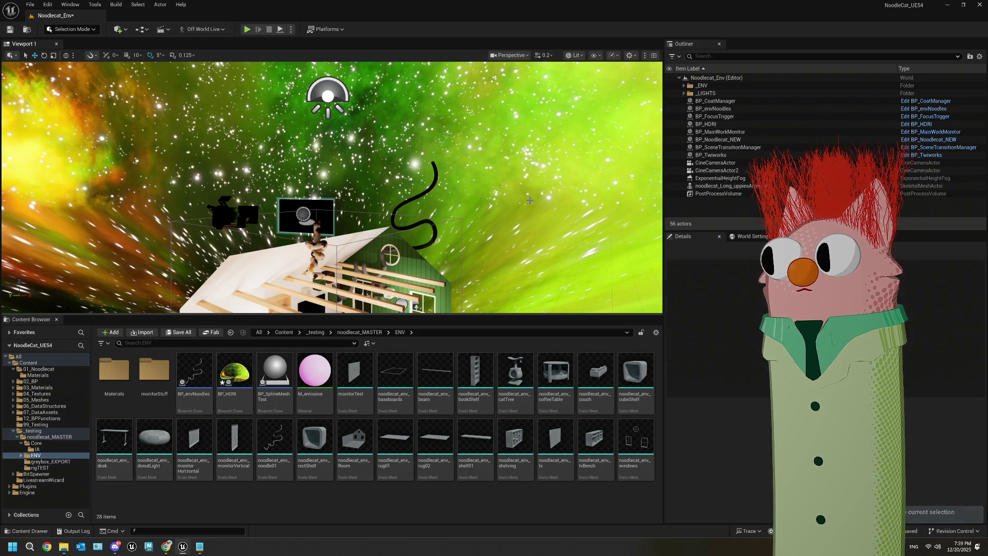
key("ctrl+z")
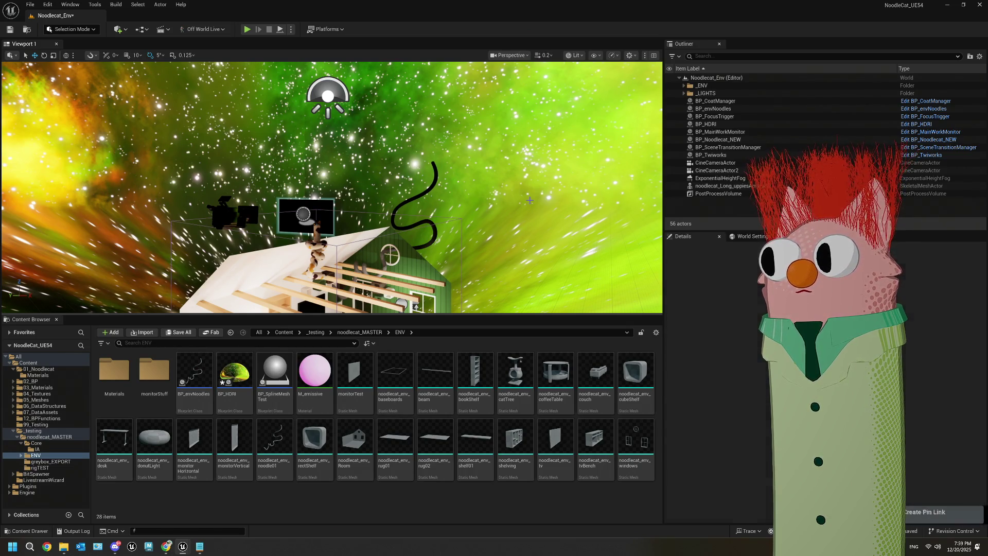
key("ctrl+z")
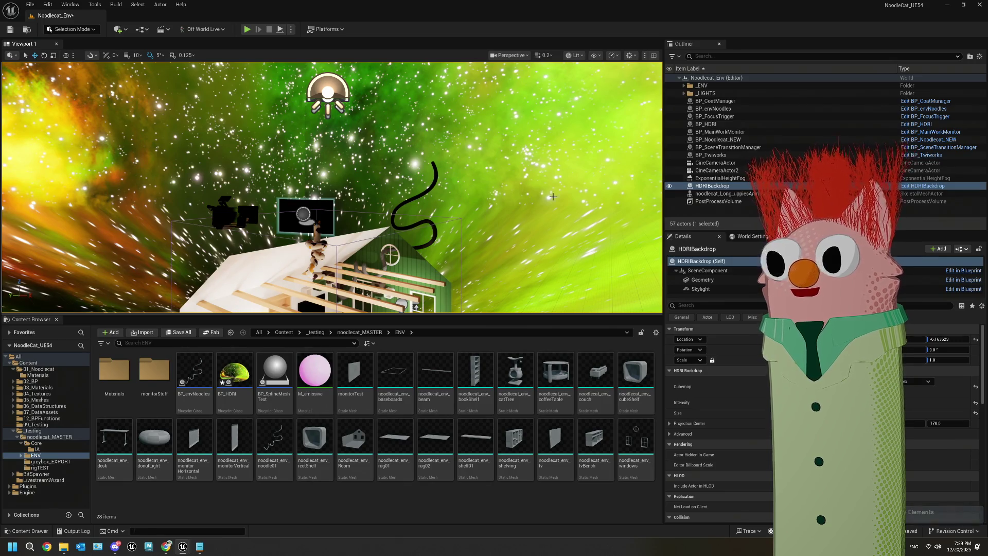
- Delete the old BP_HDRI actor and move the view in toward the monitor and cat
left_click(710, 126)
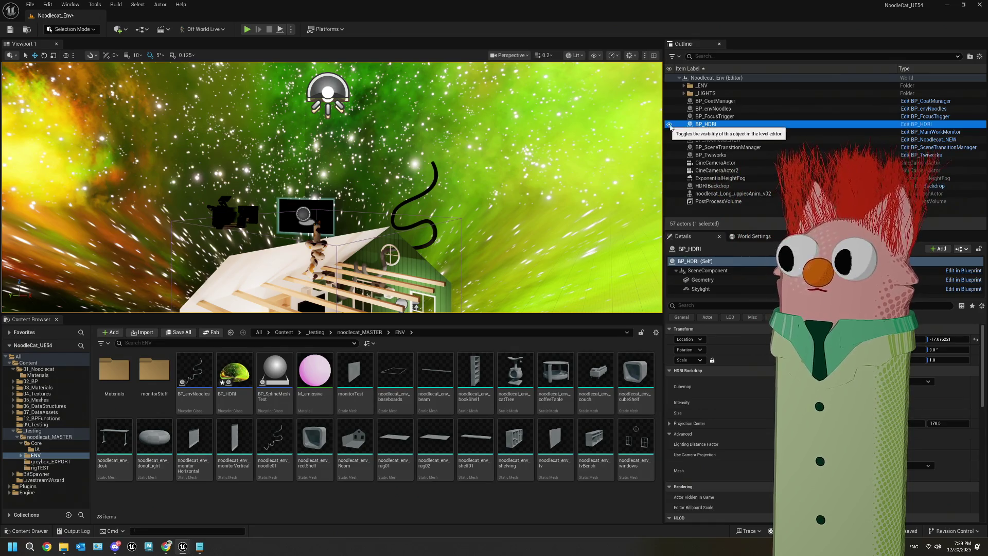
key("Delete")
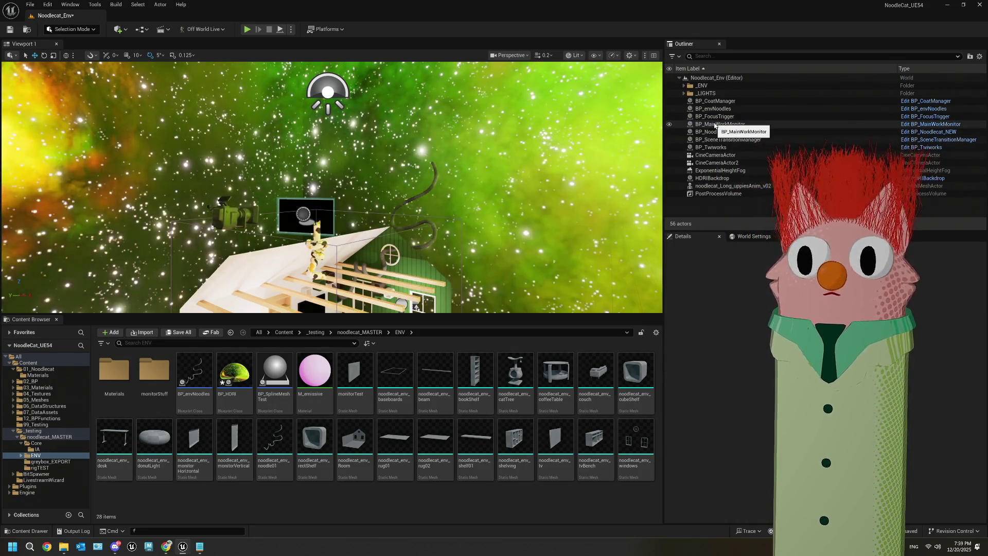
left_click_drag(329, 185, 329, 185)
left_click_drag(539, 32, 539, 32)
left_click(521, 52)
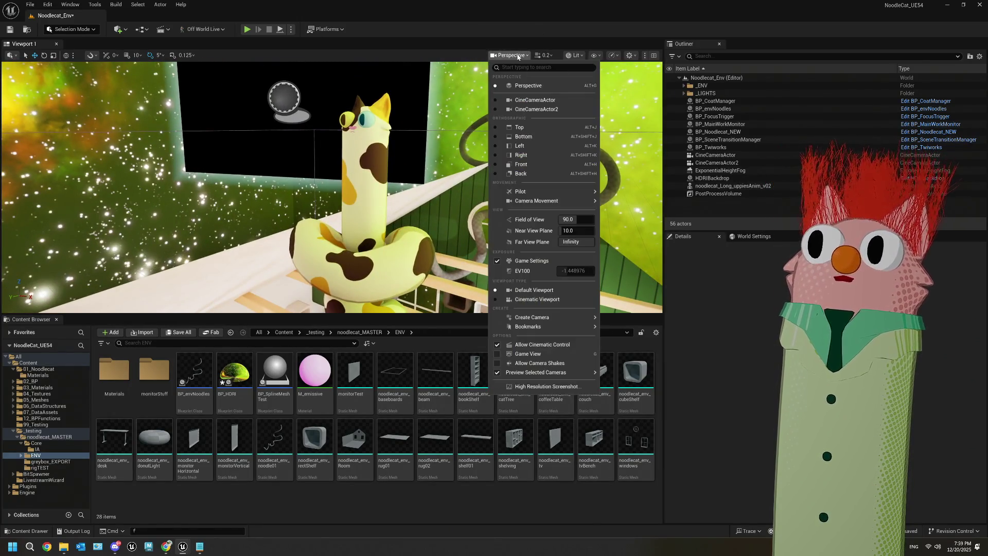
- Preview the CineCameraActor and CineCameraActor2 views, then return to the free Perspective view
left_click(515, 99)
left_click(476, 55)
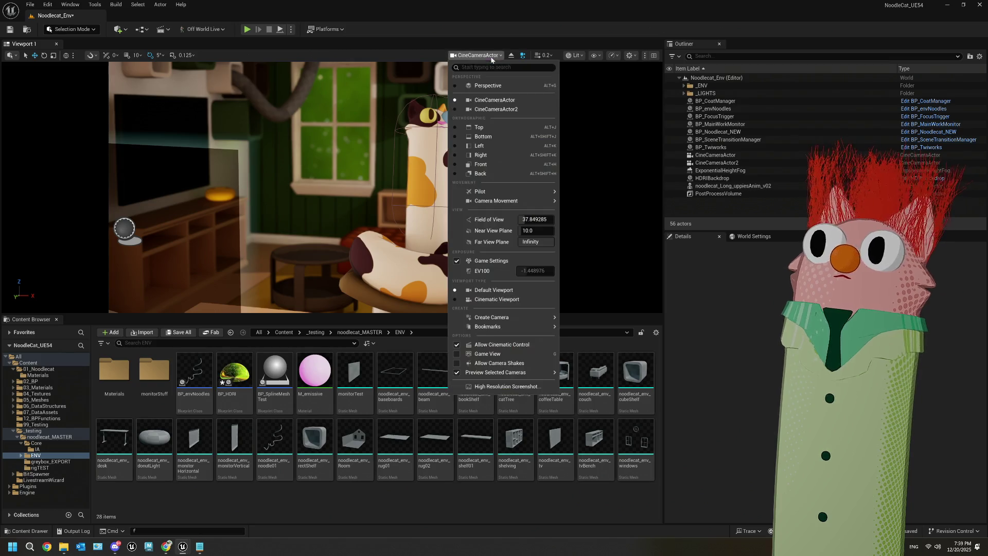
left_click(507, 111)
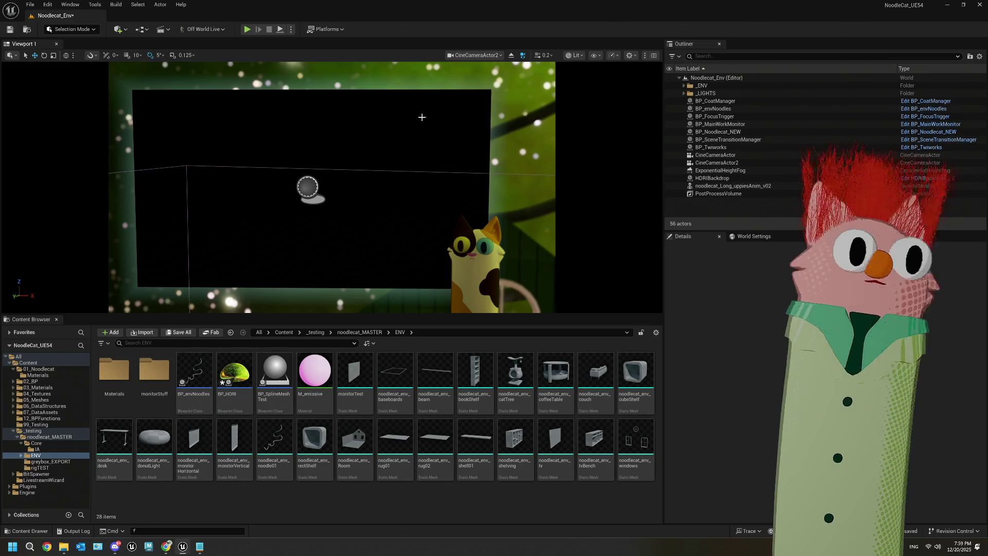
left_click(476, 55)
left_click(484, 86)
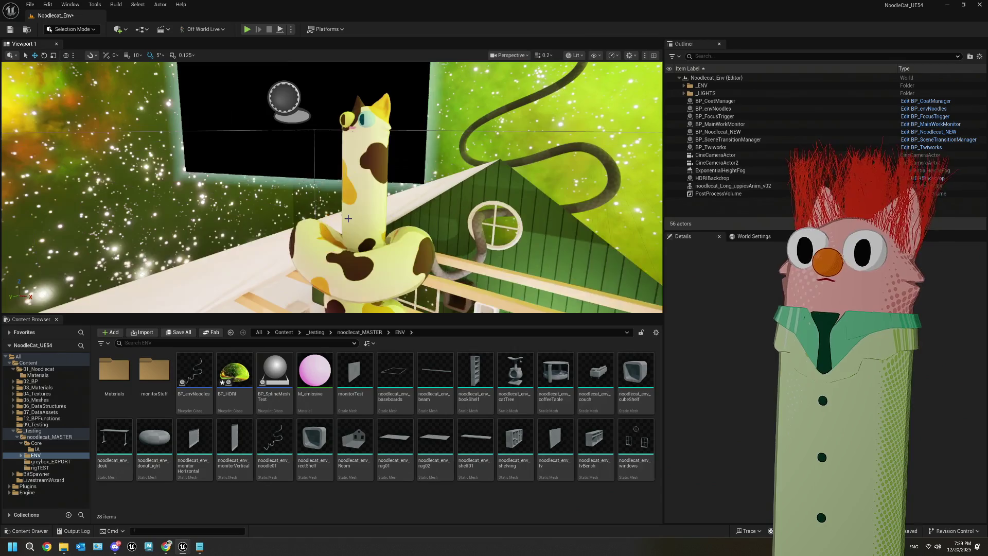
- Attach the noodlecat and CineCameraActor2 to BP_MainWorkMonitor in the Outliner
left_click(350, 194)
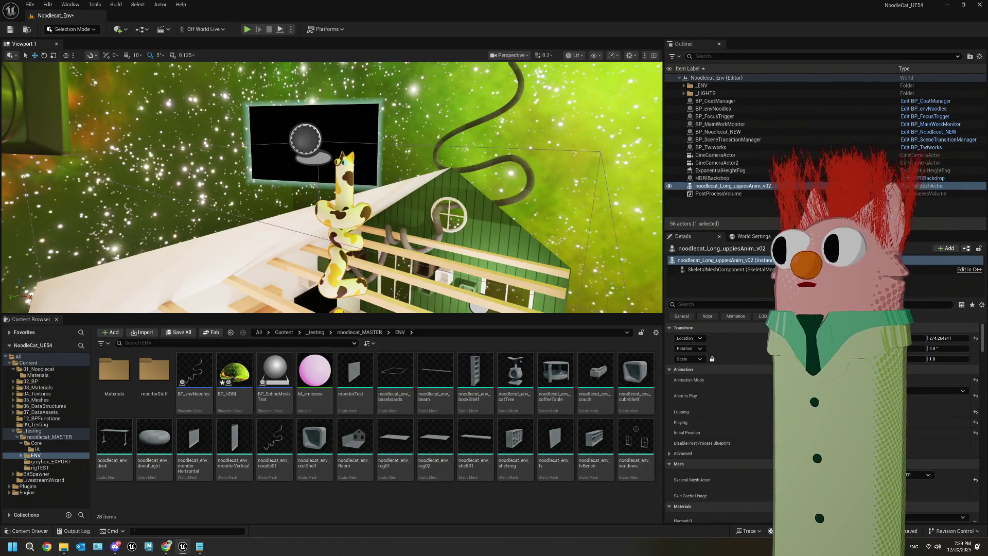
left_click(963, 391)
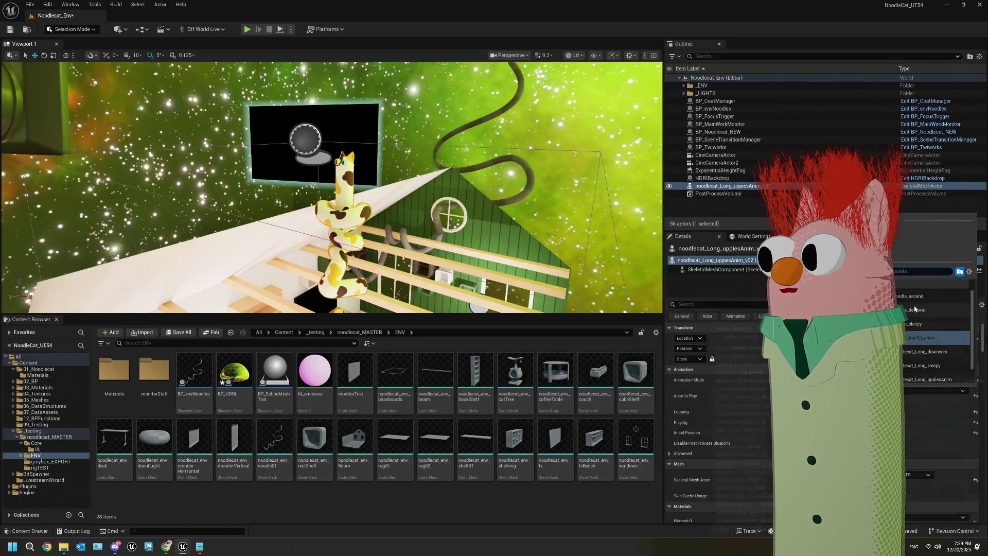
left_click(921, 338)
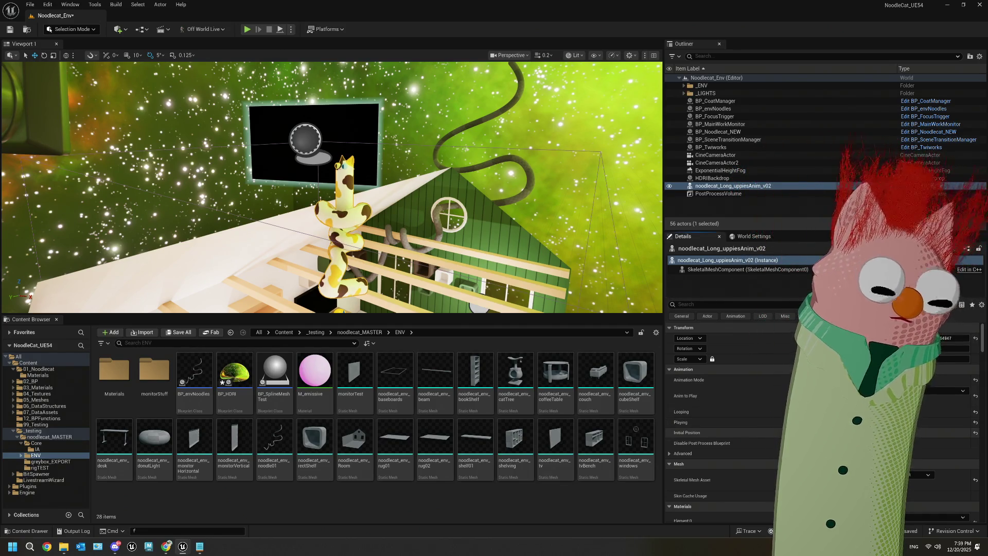
mouse_move(749, 186)
left_mouse_down()
mouse_move(712, 185)
mouse_move(725, 125)
left_mouse_up()
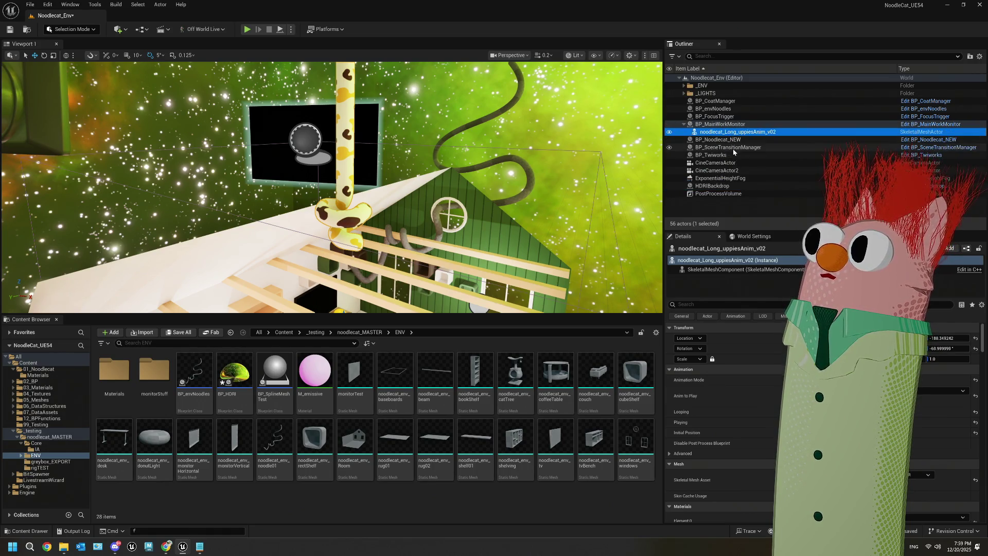
left_click_drag(730, 170, 720, 124)
- Raise BP_MainWorkMonitor with its attached items, then view the scene through CineCameraActor2
left_click(721, 124)
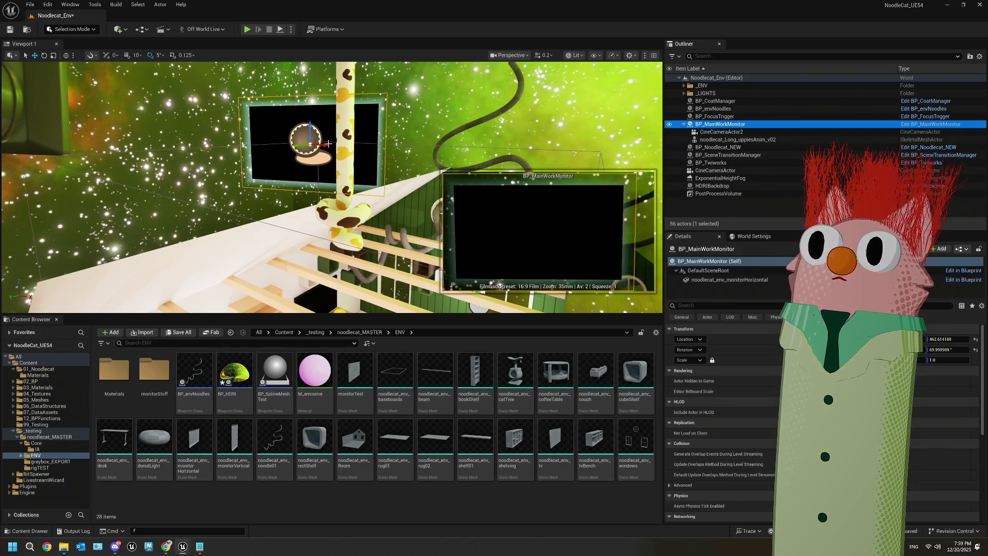
scroll(328, 144, "down", 3)
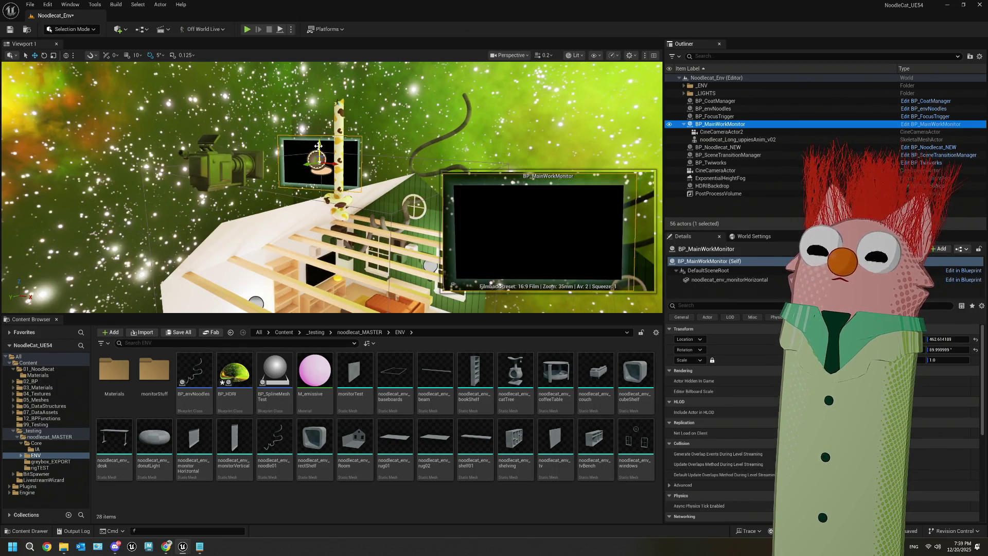
left_click_drag(318, 146, 313, 119)
left_click(339, 111)
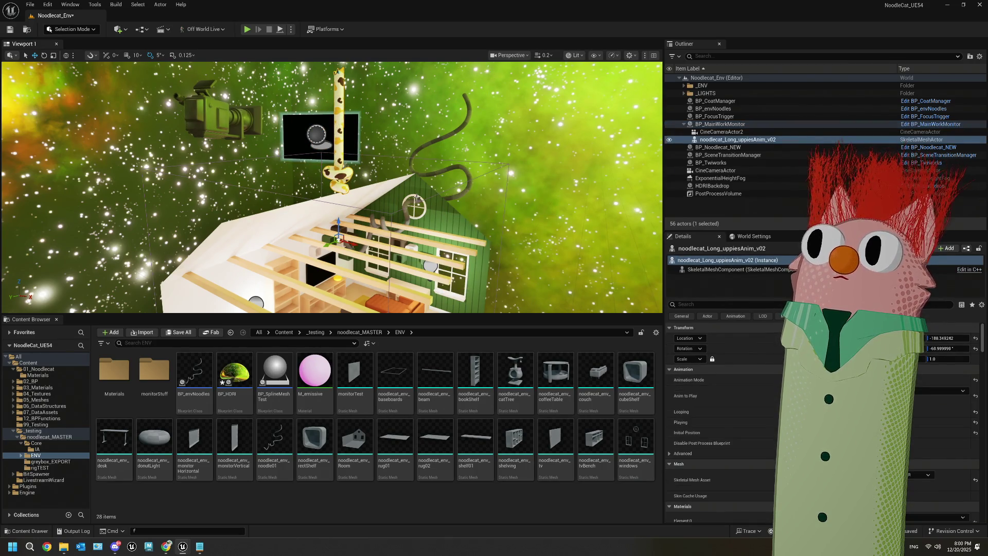
left_click(510, 55)
mouse_move(514, 111)
left_click(643, 120)
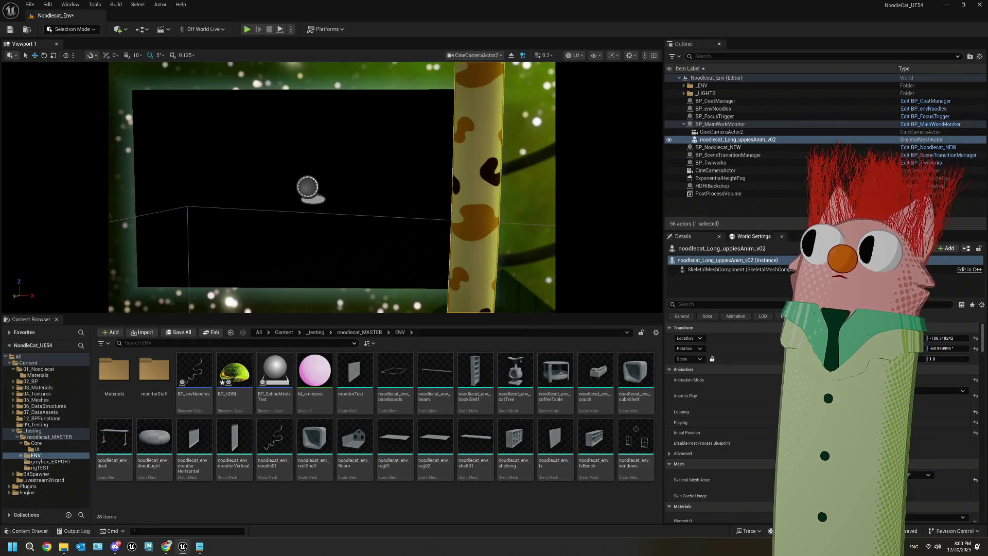
- Drag the noodlecat's Location Z to about -289 to bring it into the camera frame
left_click_drag(948, 338, 903, 338)
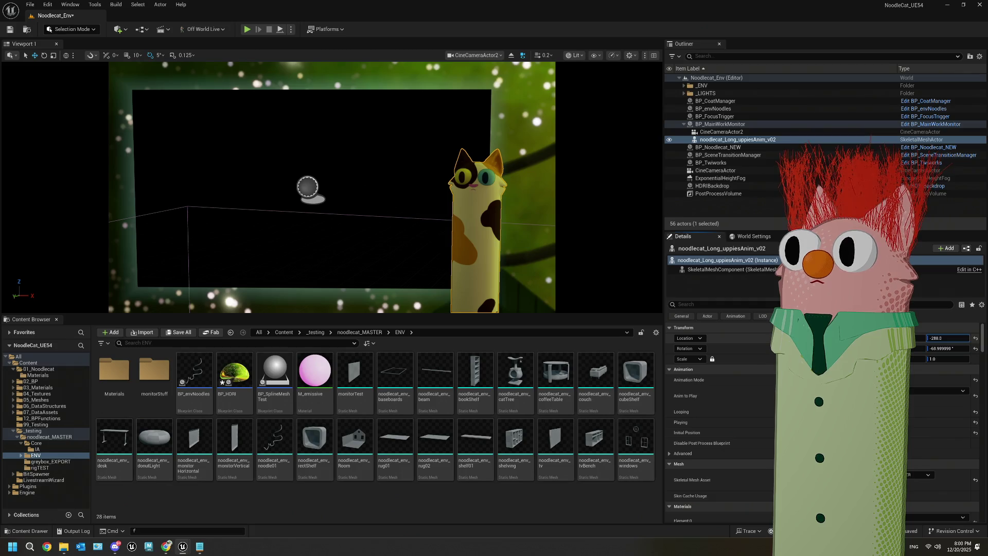
left_click_drag(904, 338, 903, 338)
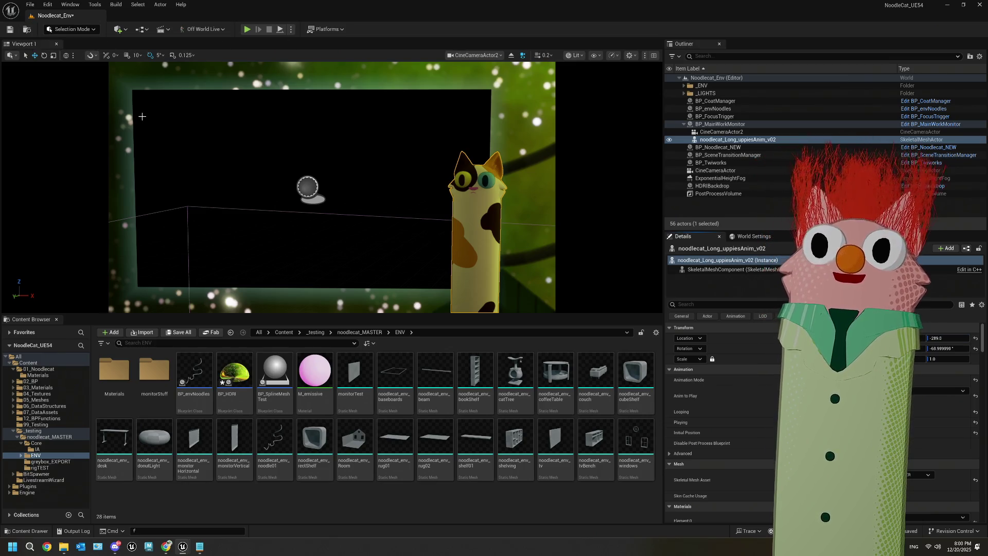
left_click(381, 156)
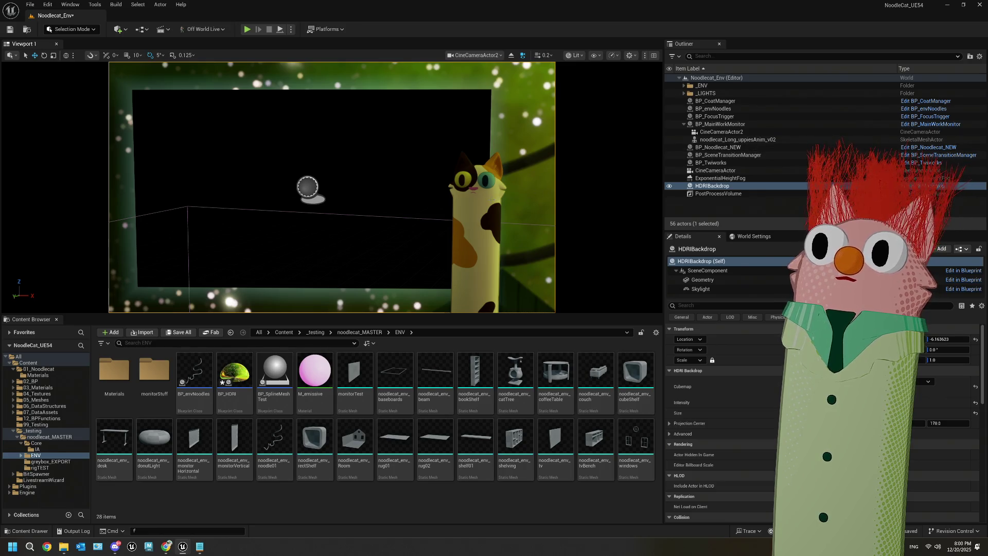
left_click(479, 216)
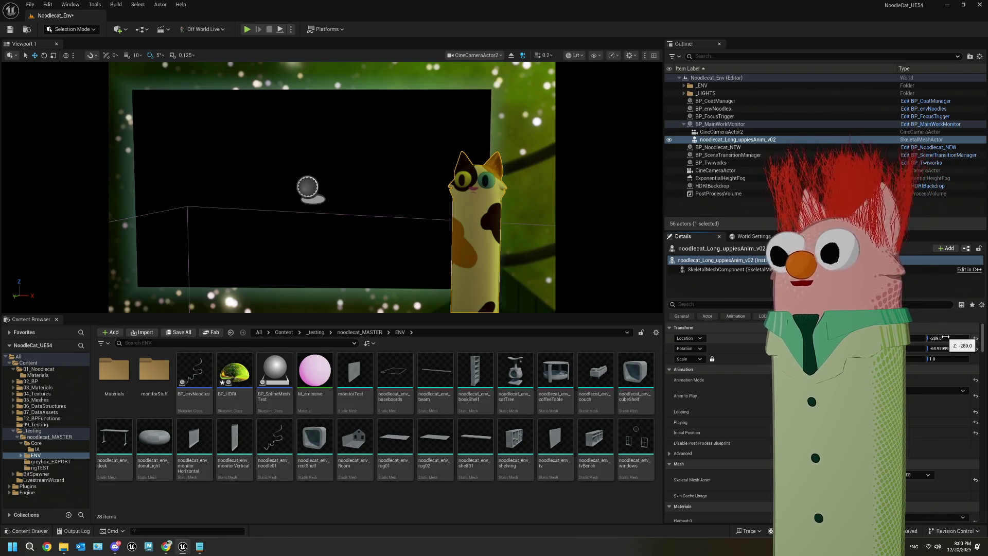
- Nudge the noodlecat's Location Z to -290 and save the level
key("Down")
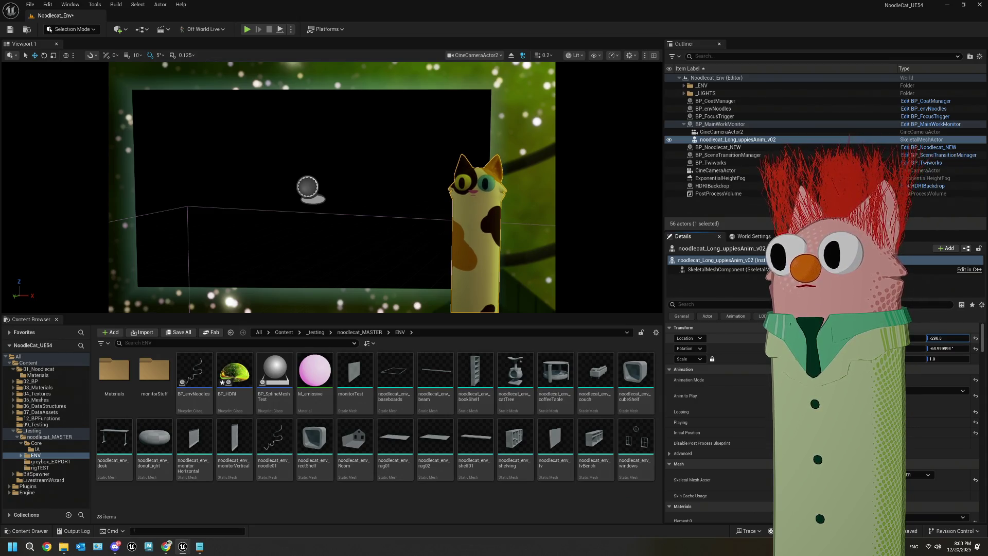
key("Up")
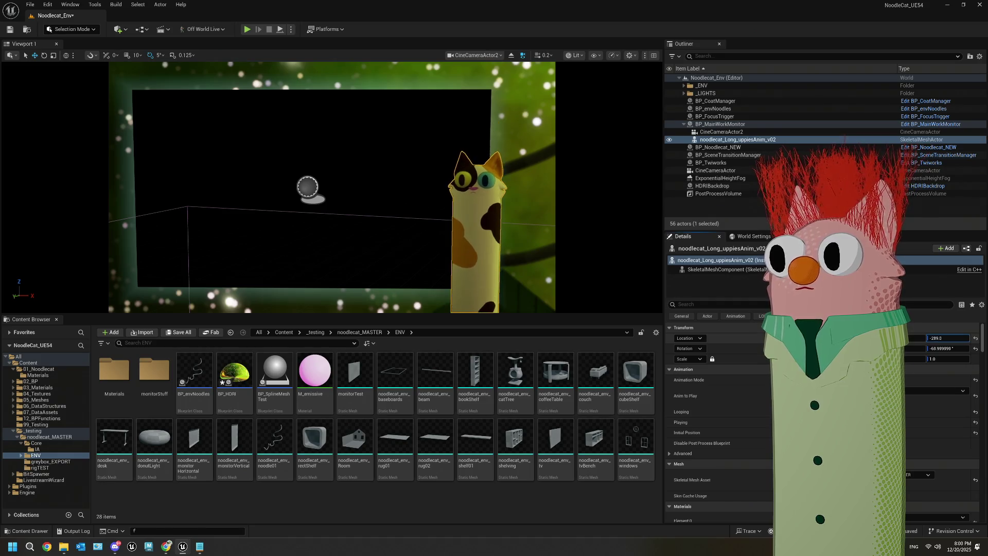
key("Down")
key("Down")
key("Down")
key("Up")
key("Up")
key("Up")
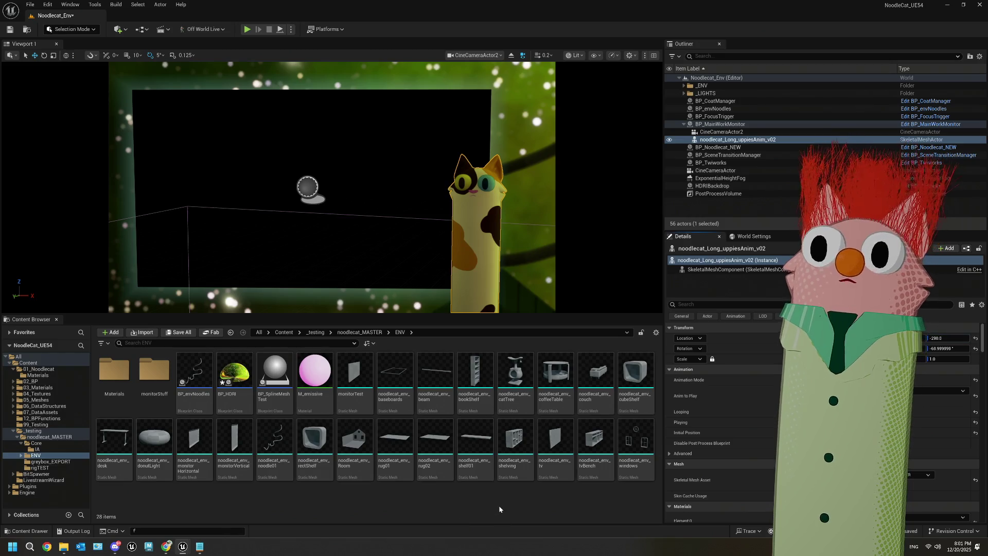
key("ctrl+s")
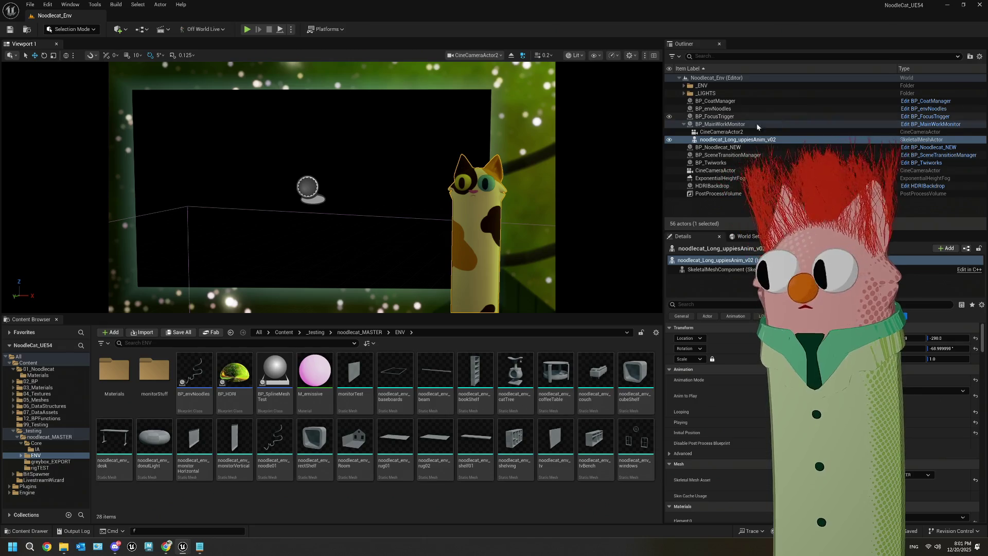
left_click(718, 124)
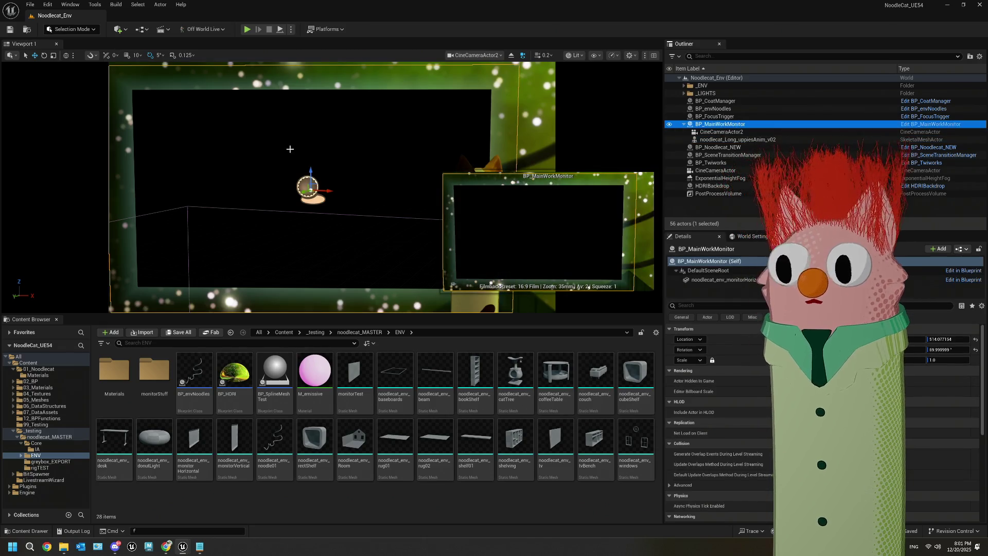